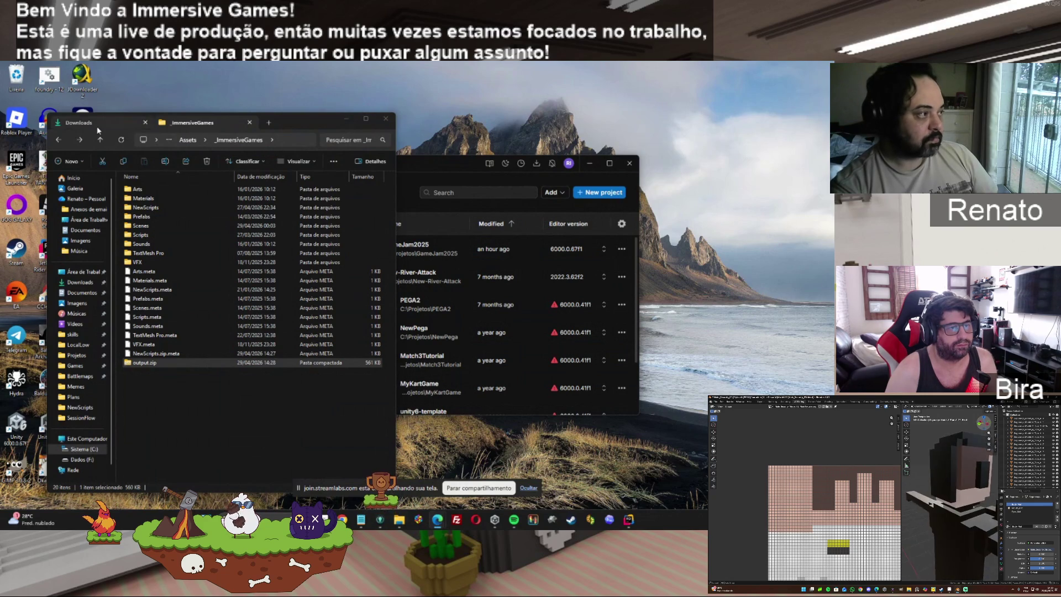
Step: Switch File Explorer from the _ImmersiveGames Assets tab to the Downloads tab
key("ctrl+Tab")
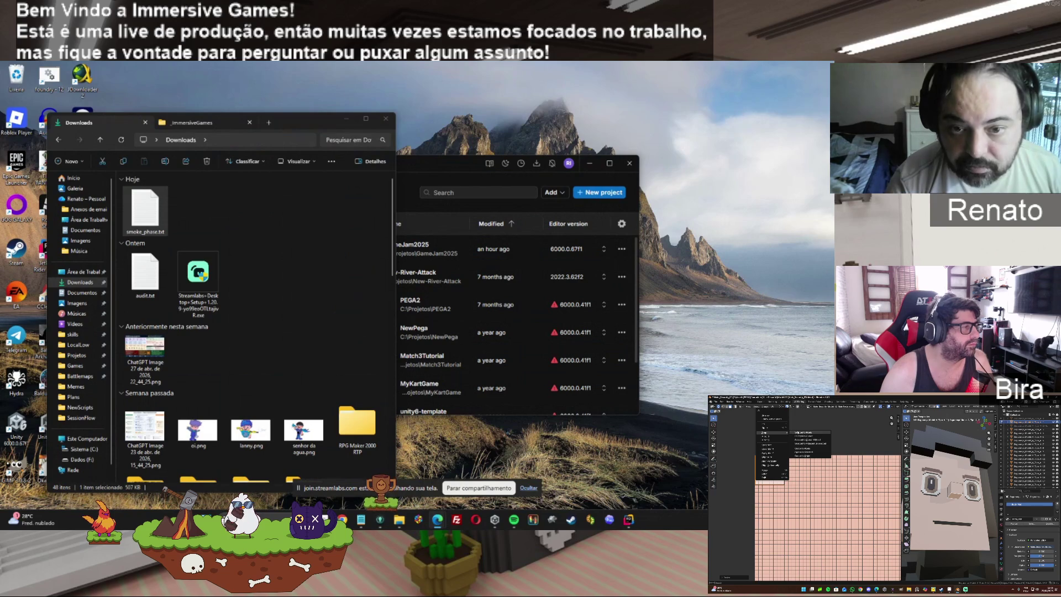
Step: Refresh Downloads so the new .diff file appears beside smoke_phase.txt
left_click(797, 433)
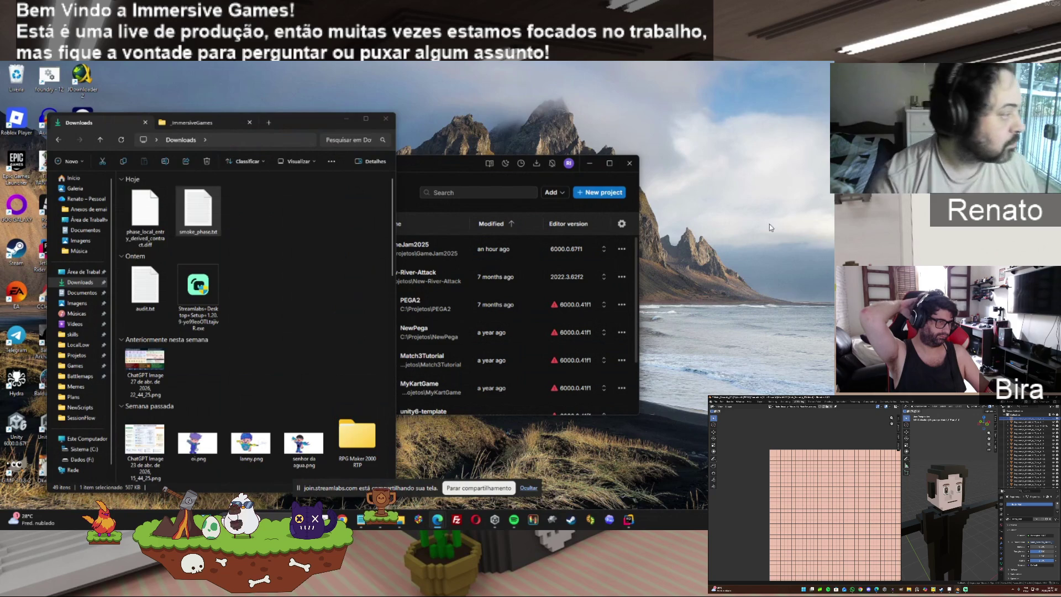
Step: Open phase_local_entry_derived_newscripts.tar.gz in WinRAR and enter its NewScripts folder
left_click(324, 232)
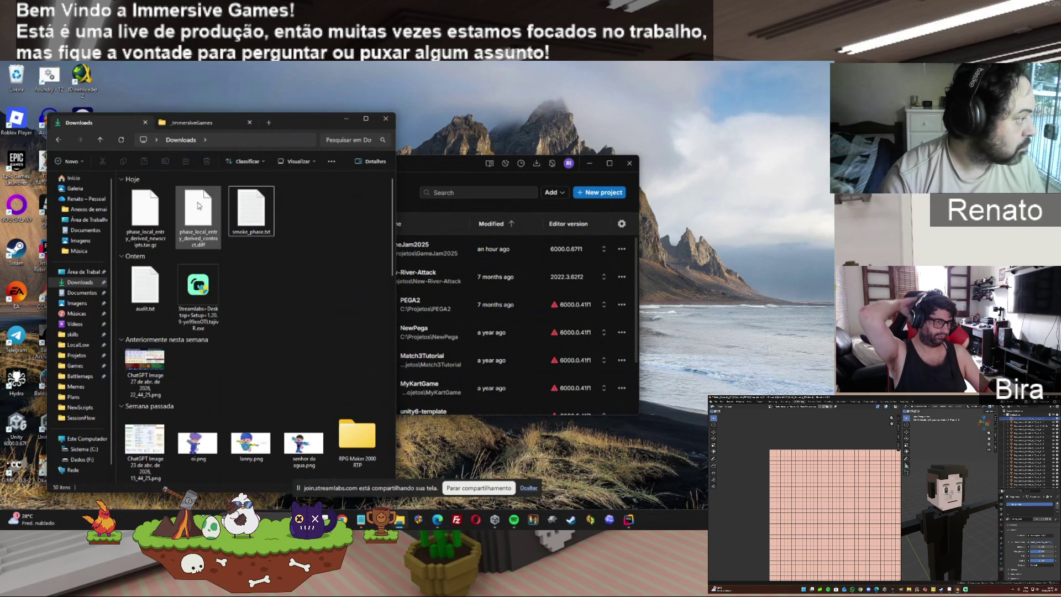
right_click(146, 212)
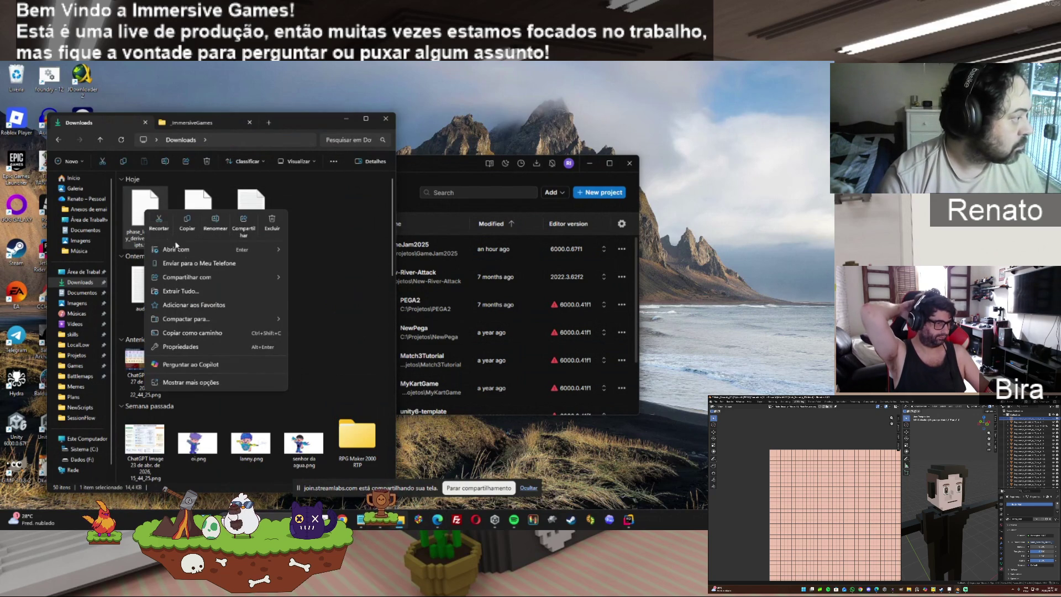
mouse_move(232, 251)
left_click(331, 269)
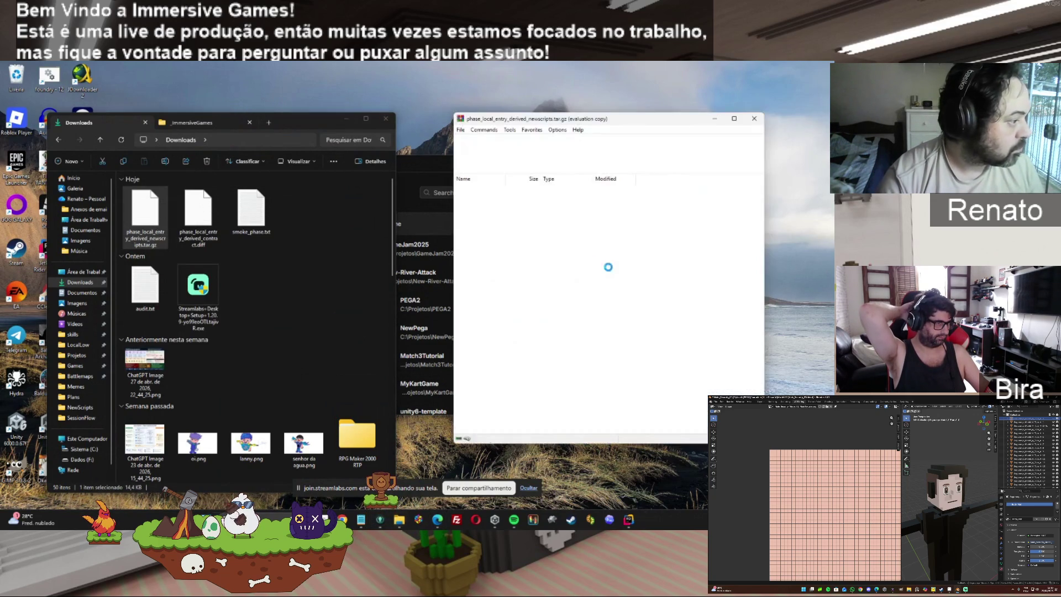
double_click(479, 197)
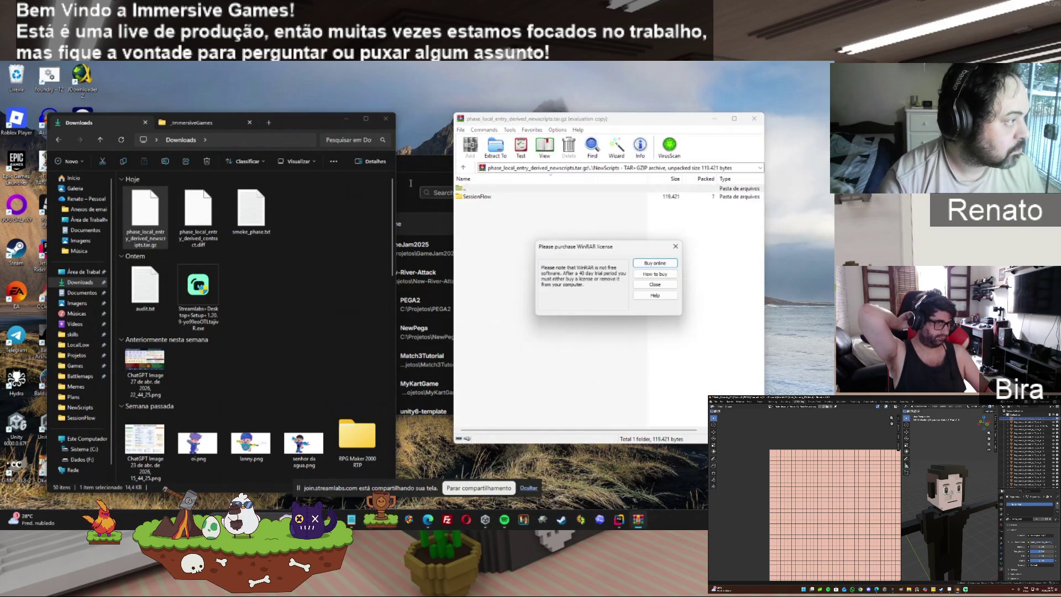
Step: Extract SessionFlow into the project's Assets\NewScripts folder, replacing the existing files
left_click(194, 121)
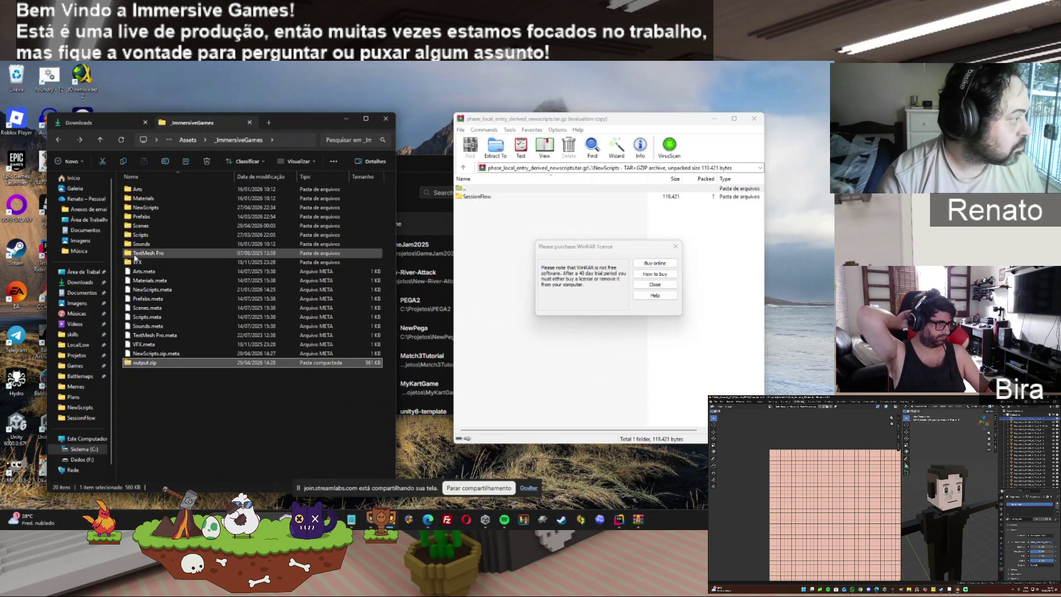
double_click(139, 209)
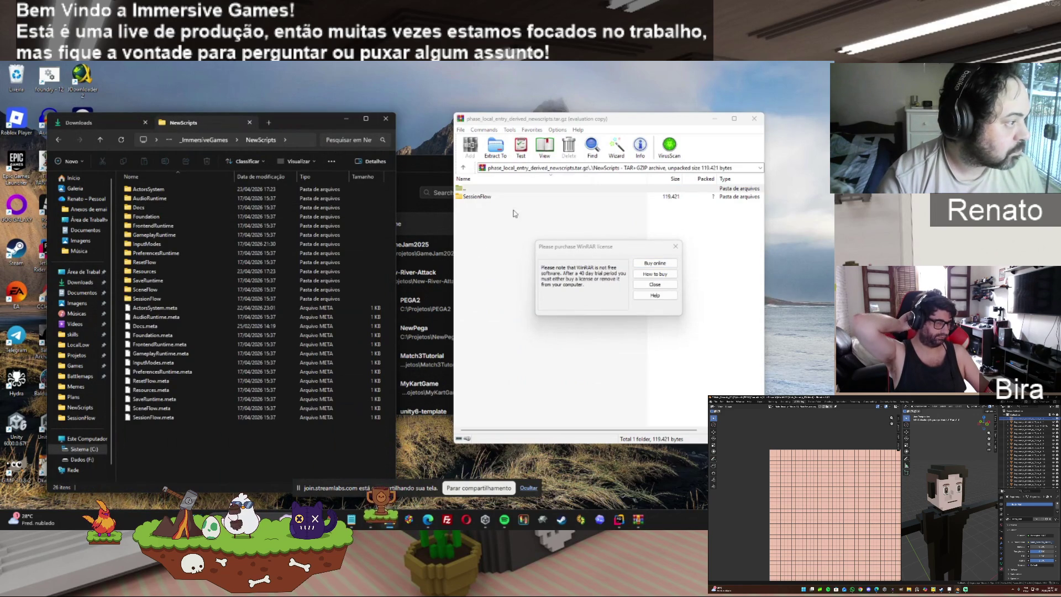
left_click(676, 246)
left_click_drag(477, 197, 457, 230)
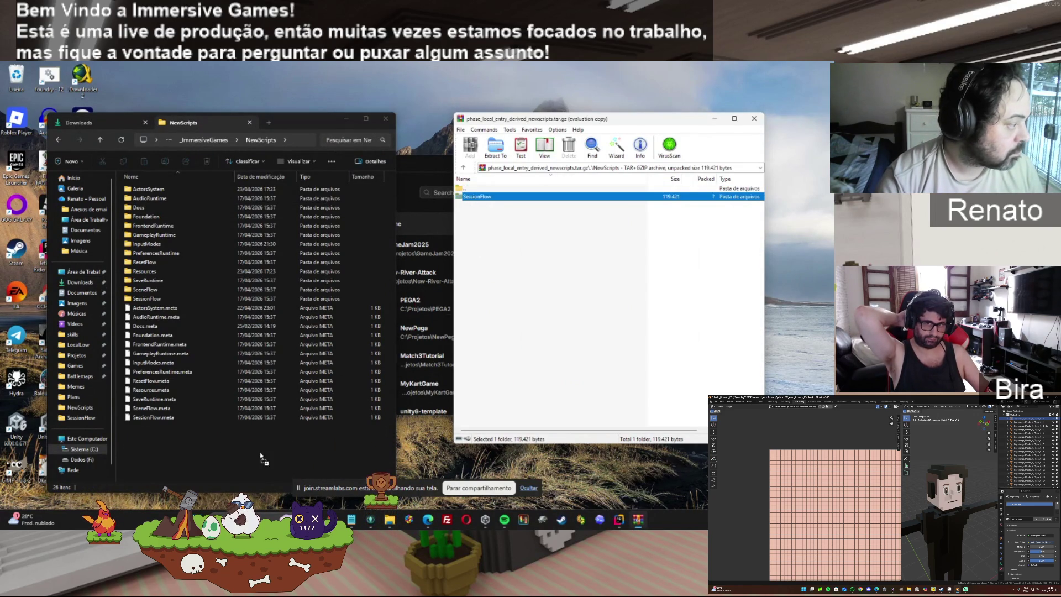
left_click_drag(263, 459, 263, 458)
left_click(373, 219)
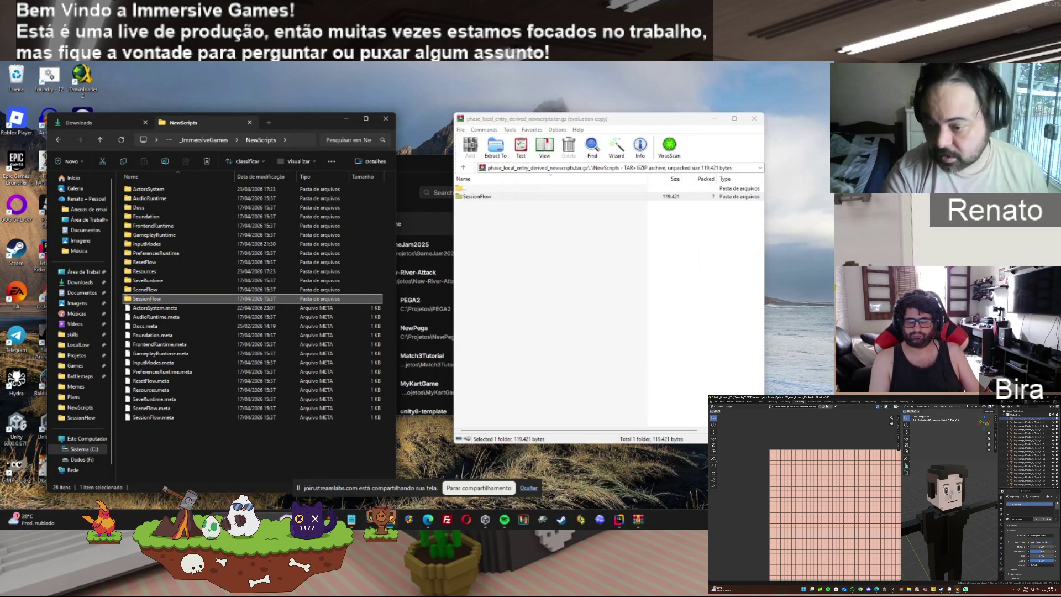
Step: Launch GameJam2025 from Unity Hub's projects list and close the WinRAR archive window
left_click(424, 310)
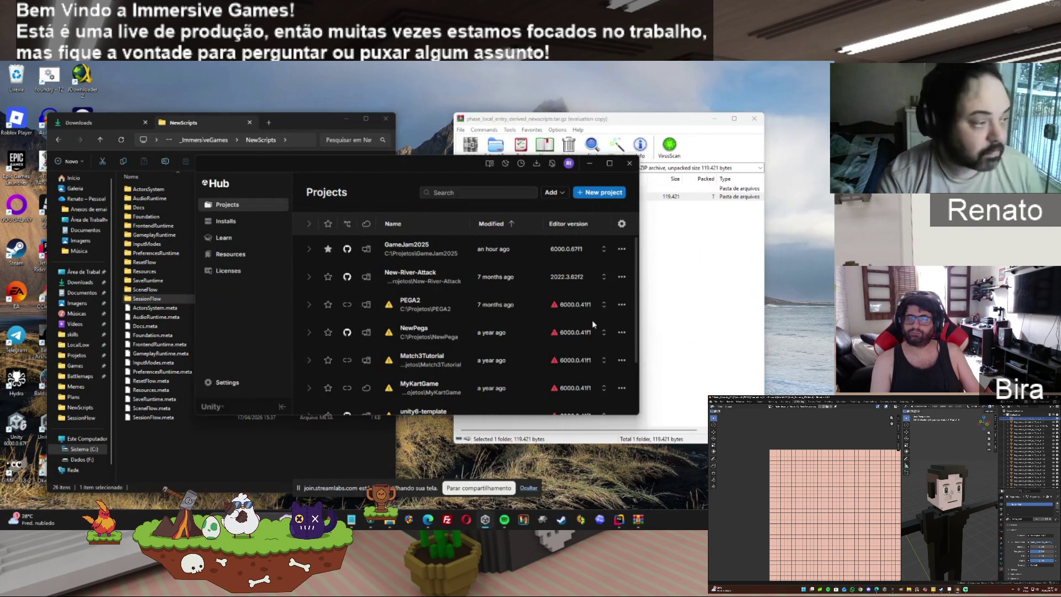
left_click(407, 246)
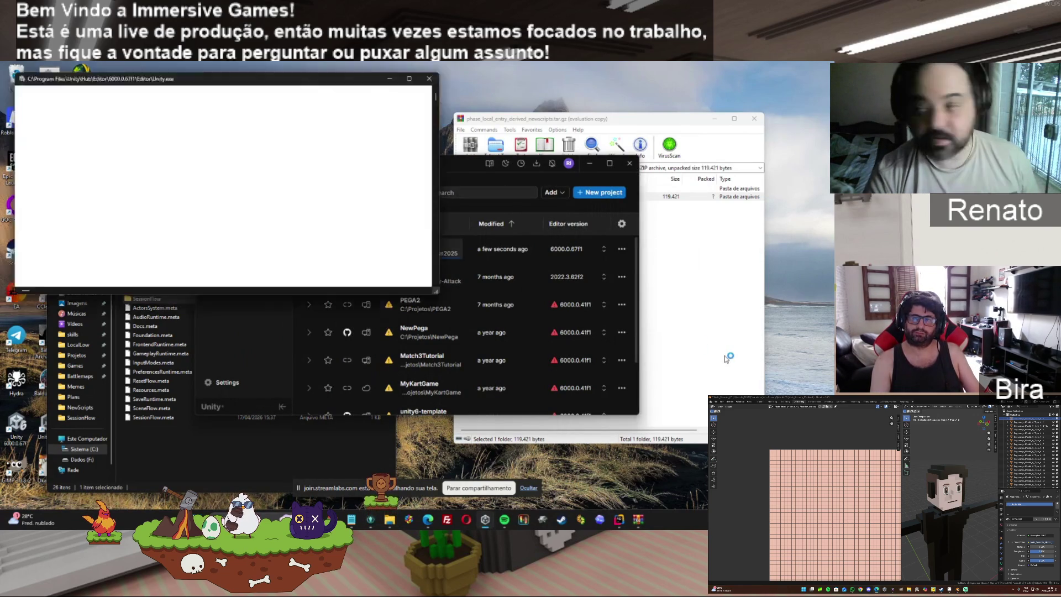
left_click(604, 423)
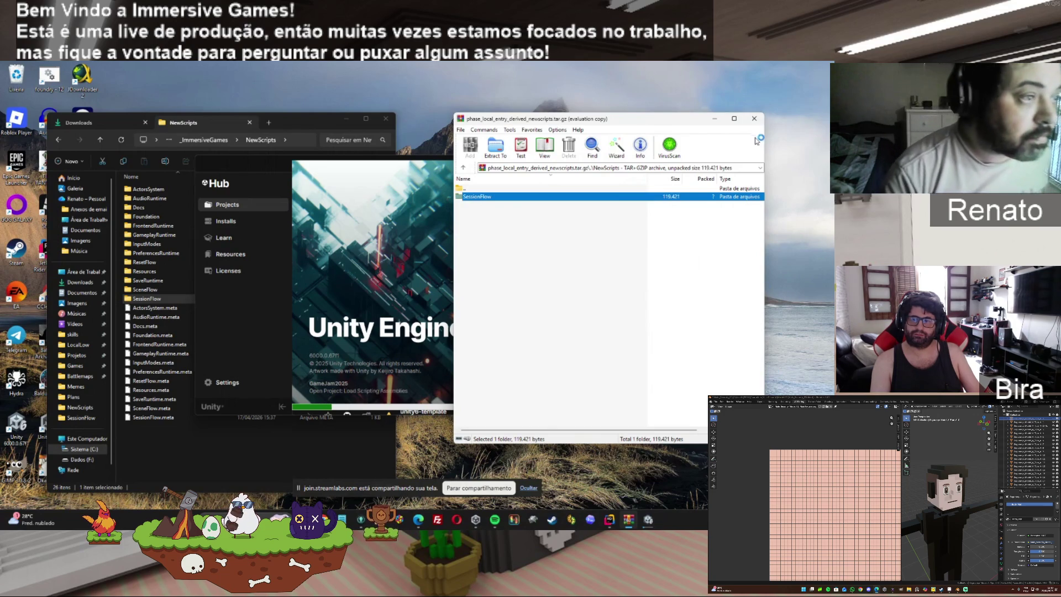
left_click(755, 119)
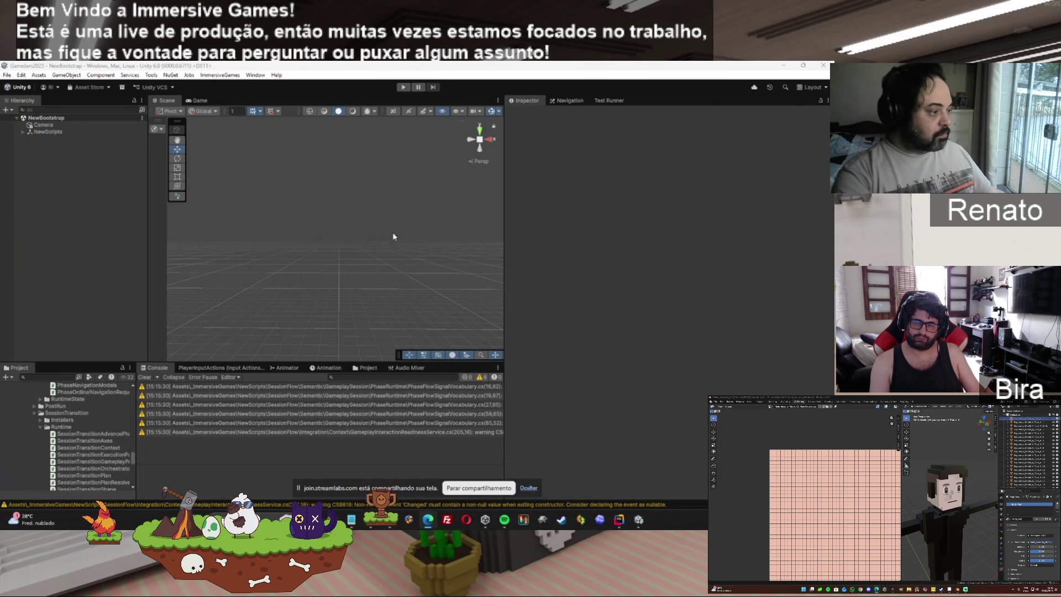
left_click(404, 87)
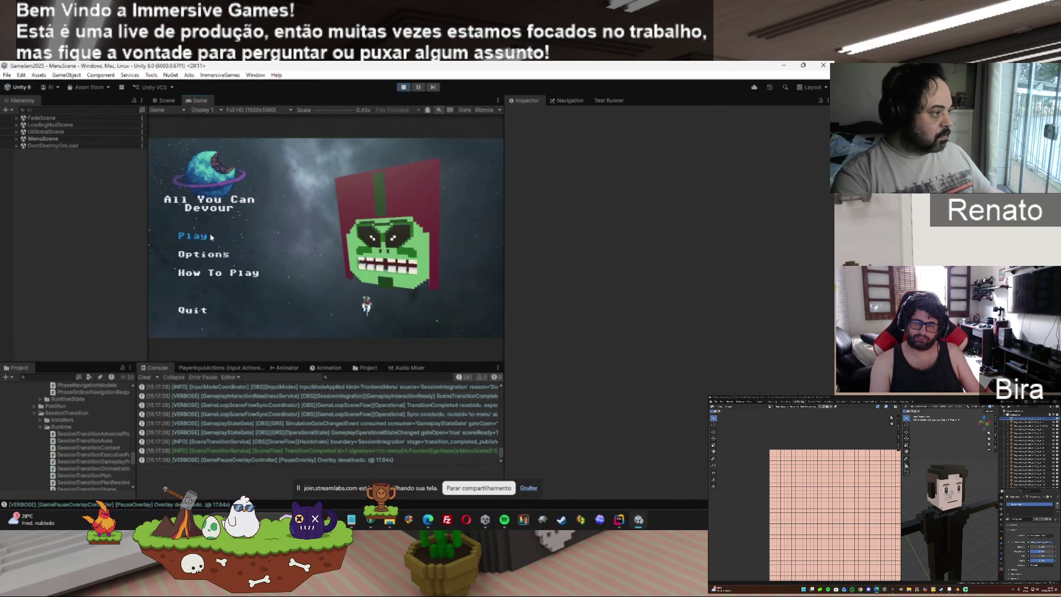
Step: Start a new game from the title menu and advance past the IntroStage panels through both test phases
left_click(211, 237)
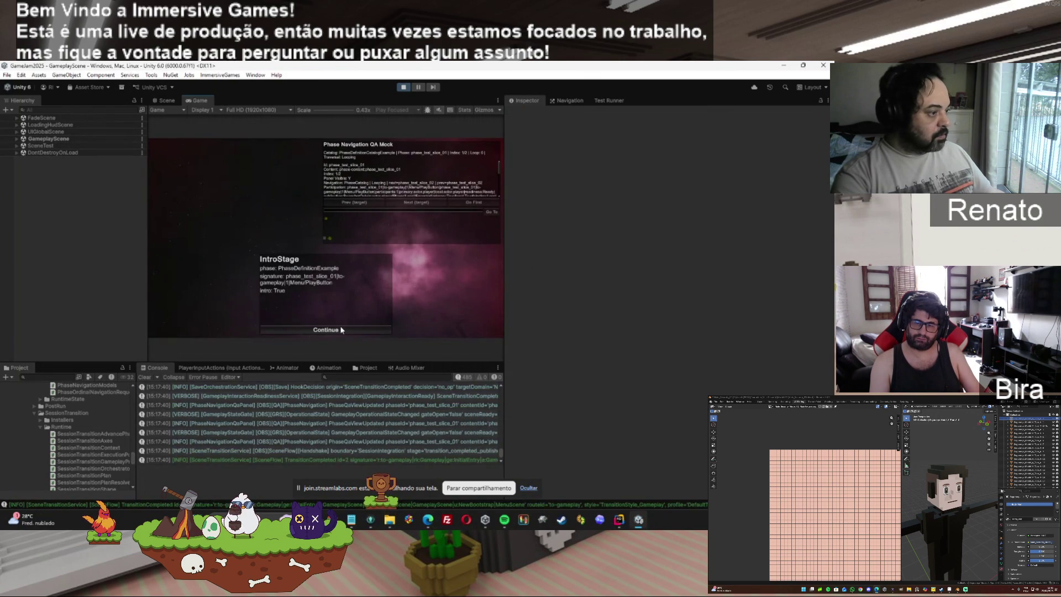
left_click(342, 330)
left_click(419, 204)
left_click(419, 204)
left_click(324, 330)
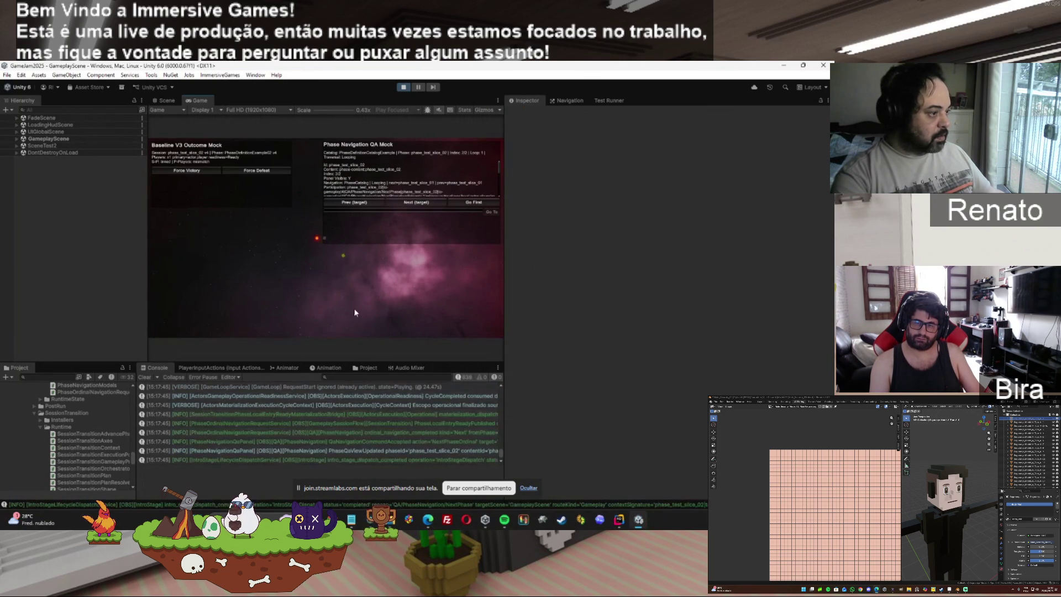
Step: Force two victories, restarting the run after each, then stop play mode with Ctrl+P
left_click(186, 169)
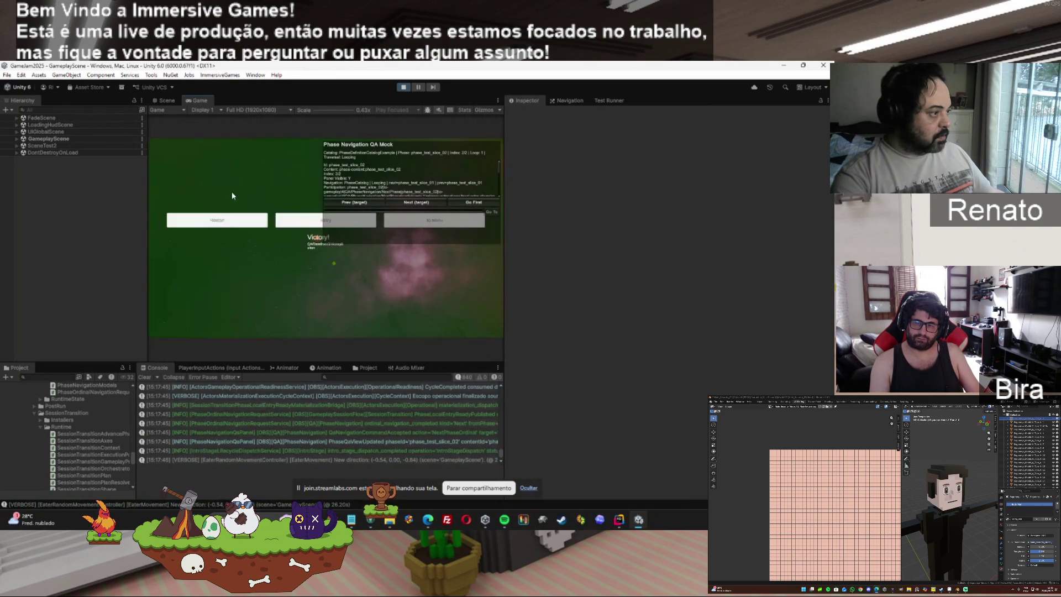
left_click(309, 222)
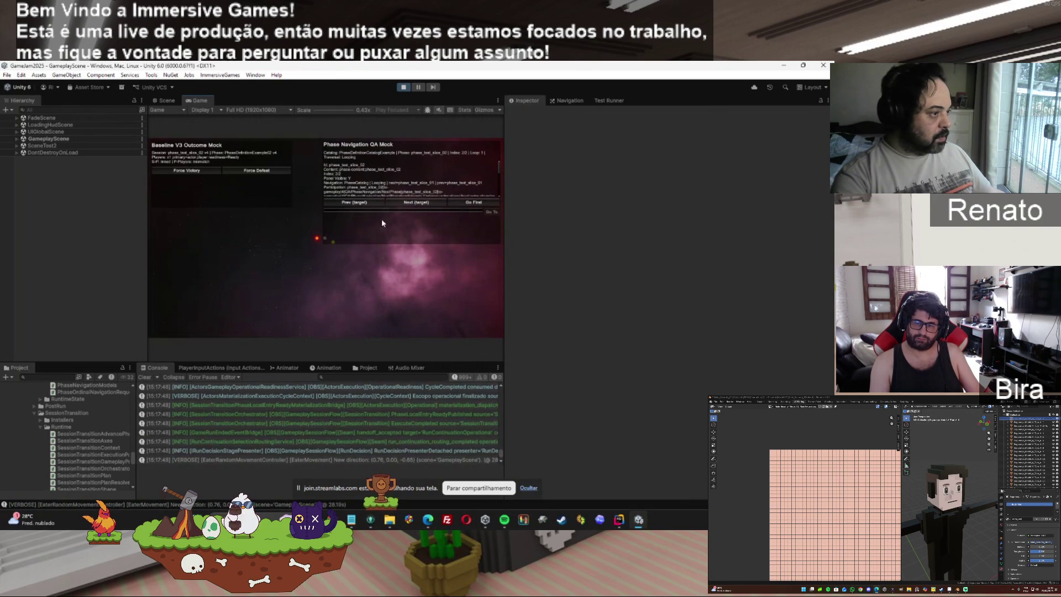
left_click(178, 175)
left_click(233, 222)
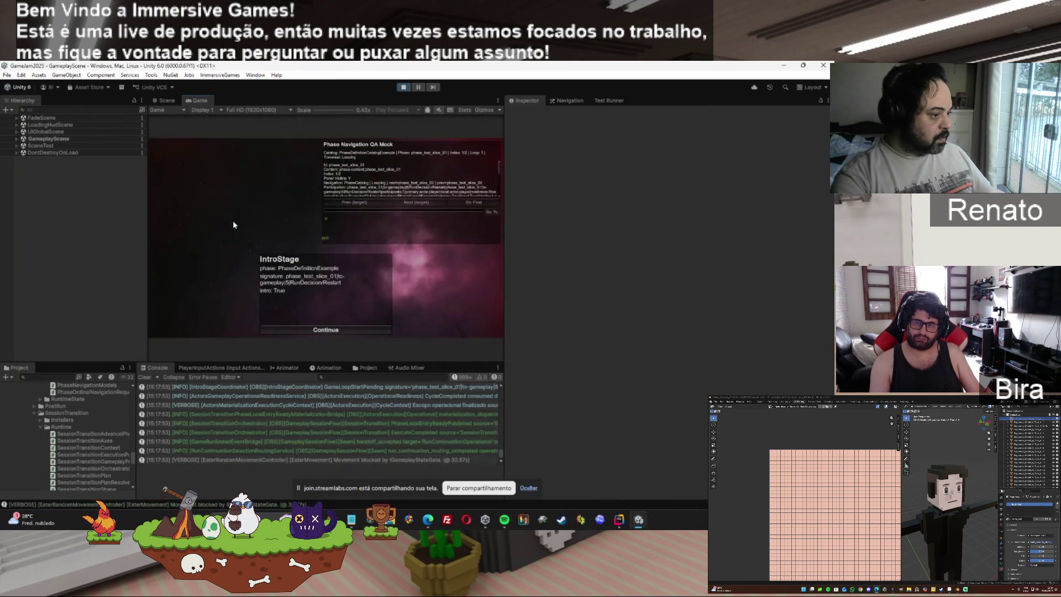
left_click(309, 328)
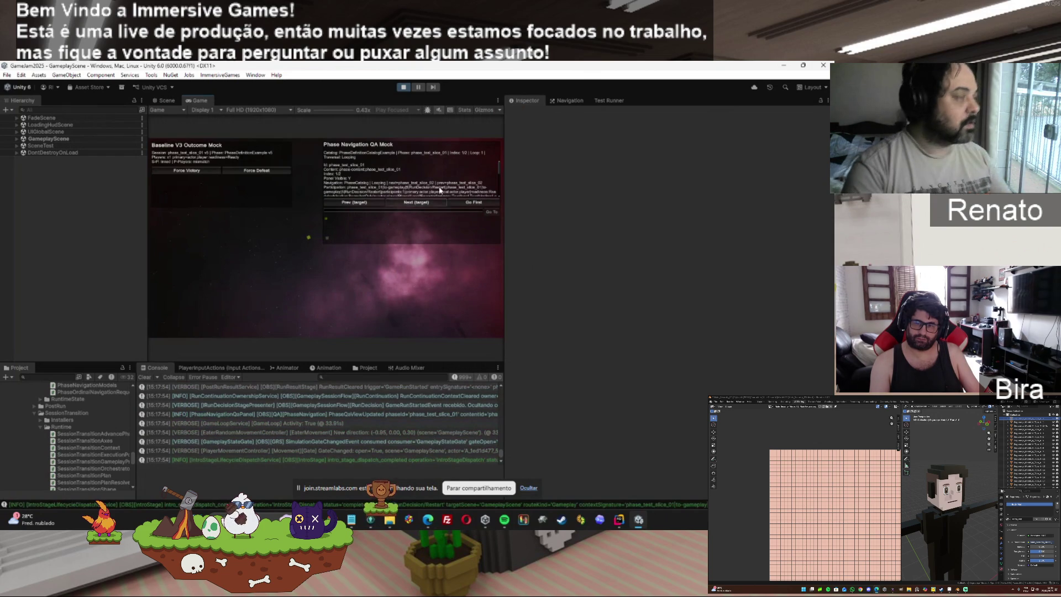
key("ctrl+p")
mouse_move(434, 520)
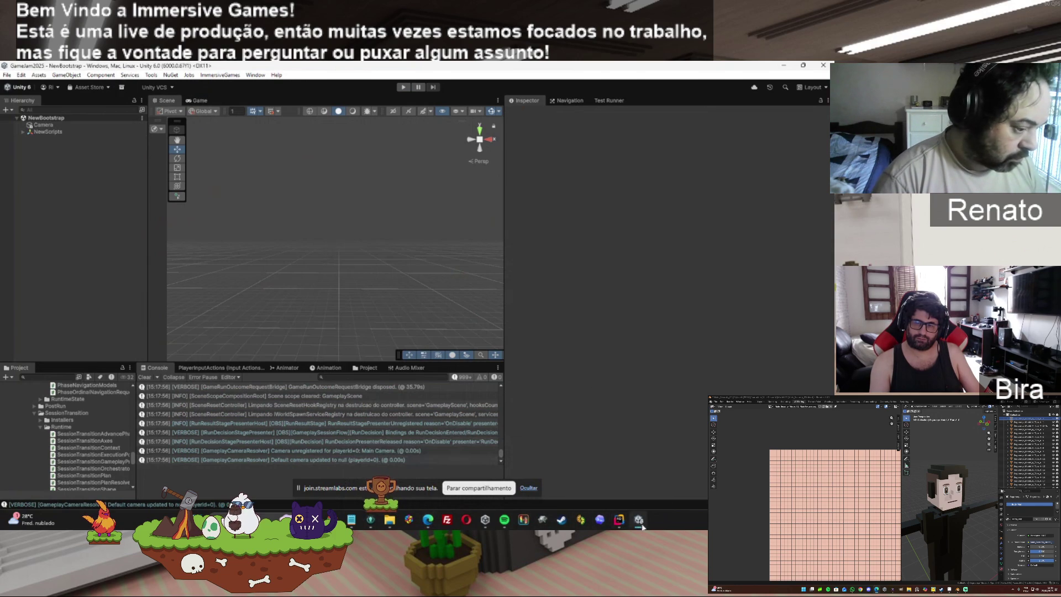
Step: Select all play-test Console log entries, then switch to the File Explorer NewScripts window
left_click(466, 434)
key("ctrl+a")
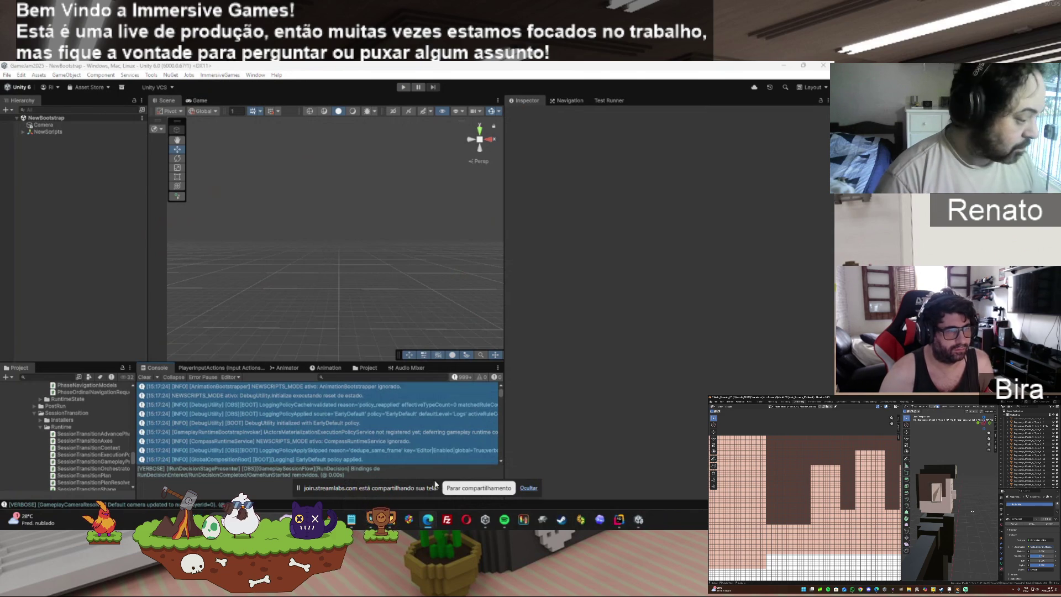
key("alt+Tab")
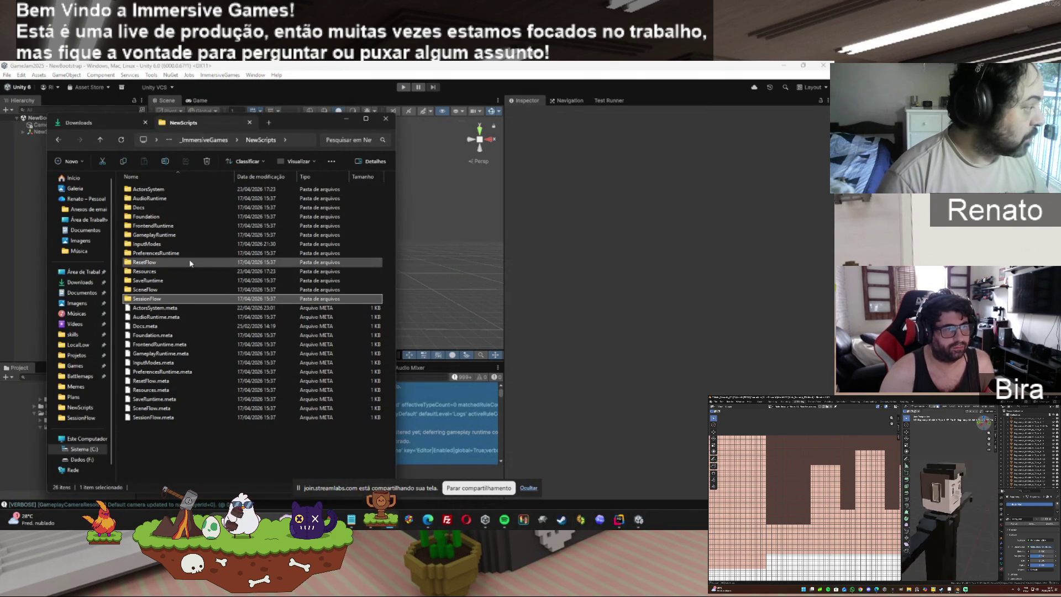
Step: Glance at Downloads, then return to NewScripts and open its Docs folder
key("ctrl+Tab")
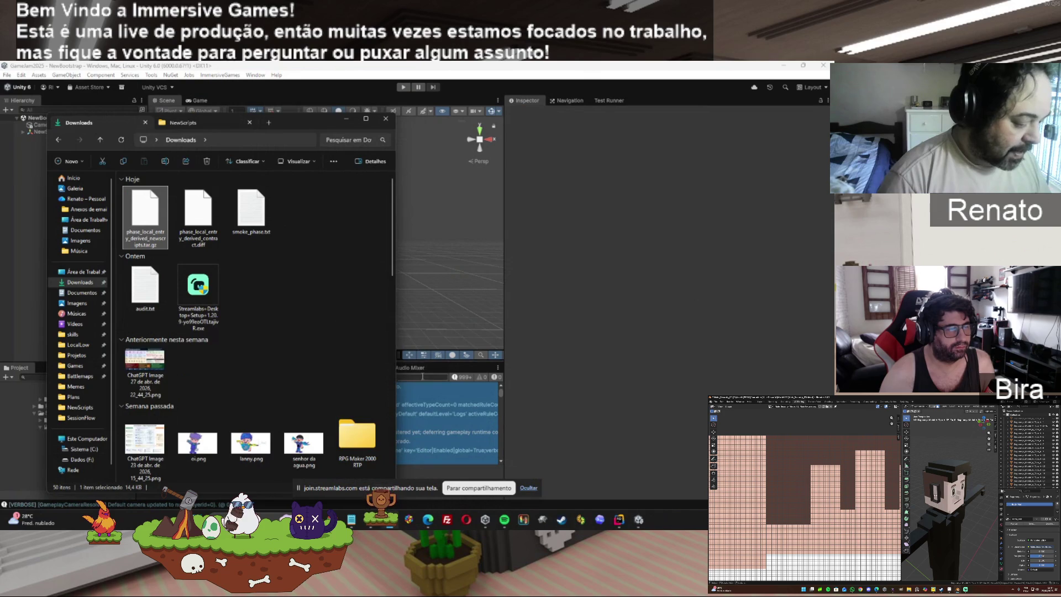
left_click(326, 302)
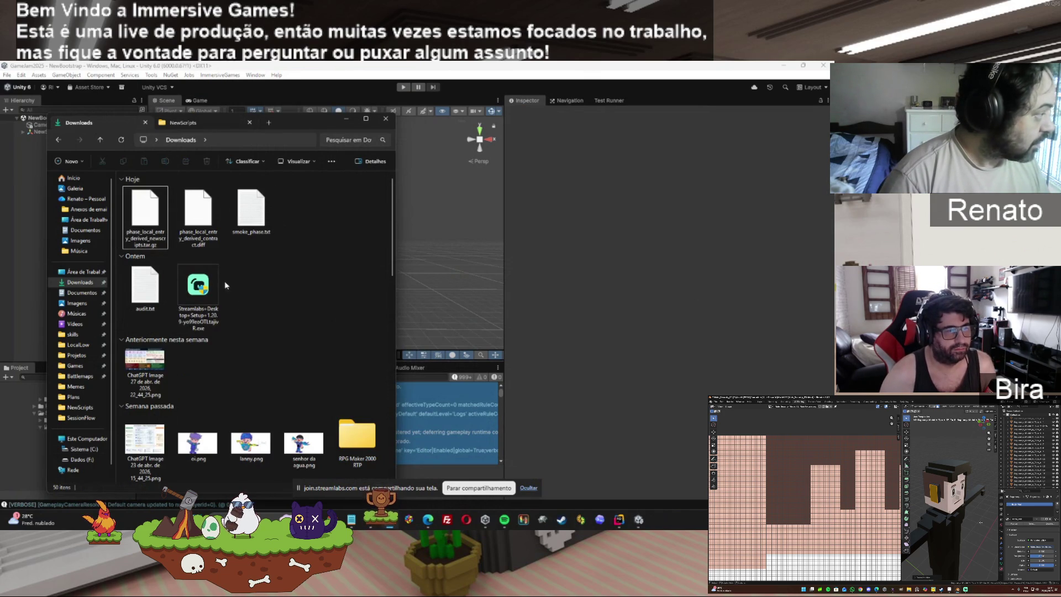
left_click(179, 125)
double_click(145, 208)
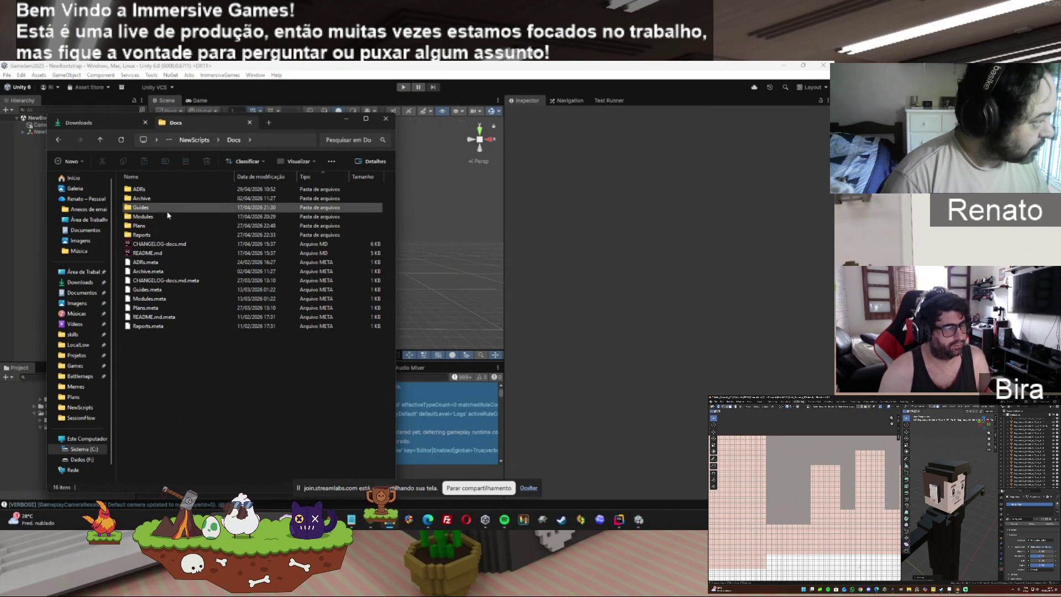
Step: Navigate into Docs › Reports › Evidence and select FullLog.txt
left_click(150, 189)
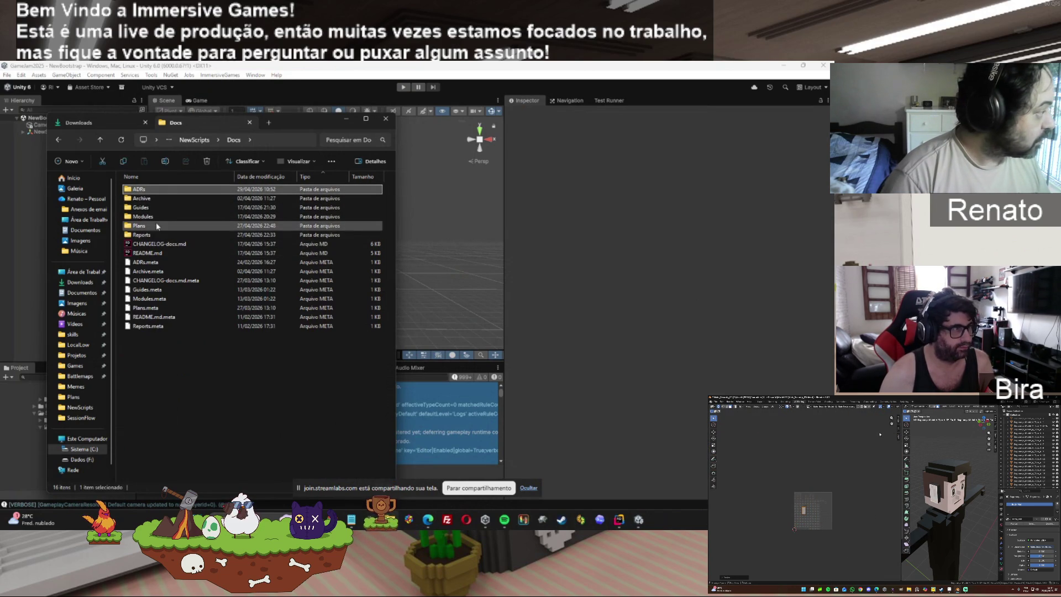
left_click(162, 237)
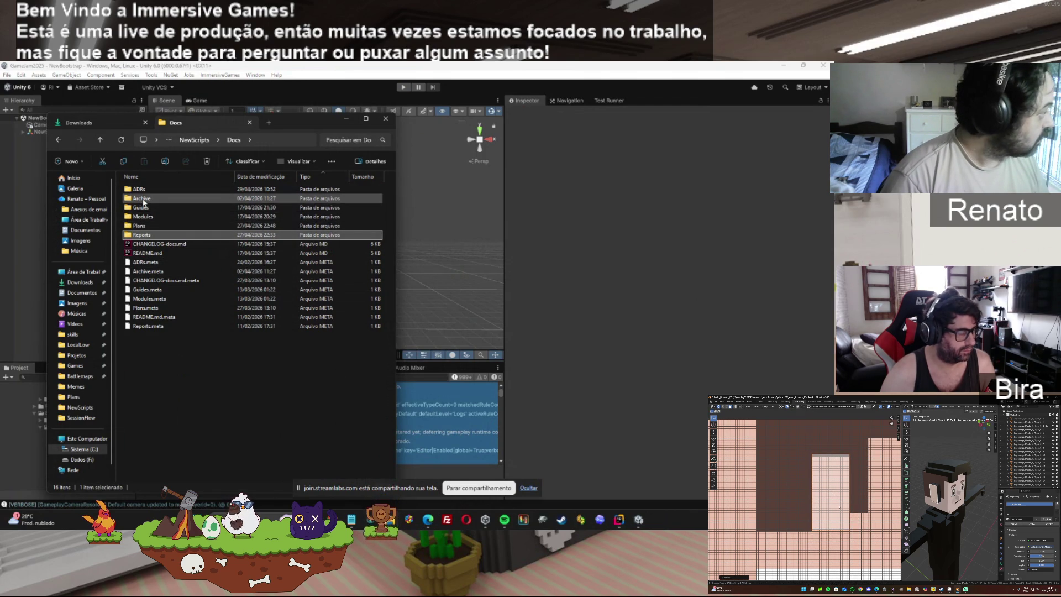
double_click(143, 235)
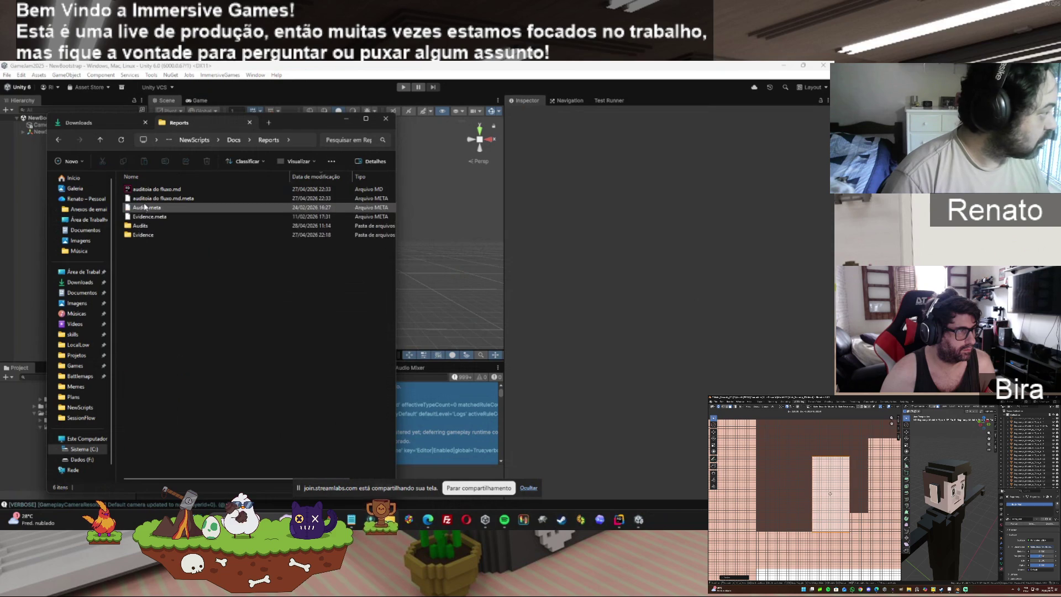
double_click(143, 236)
left_click(153, 208)
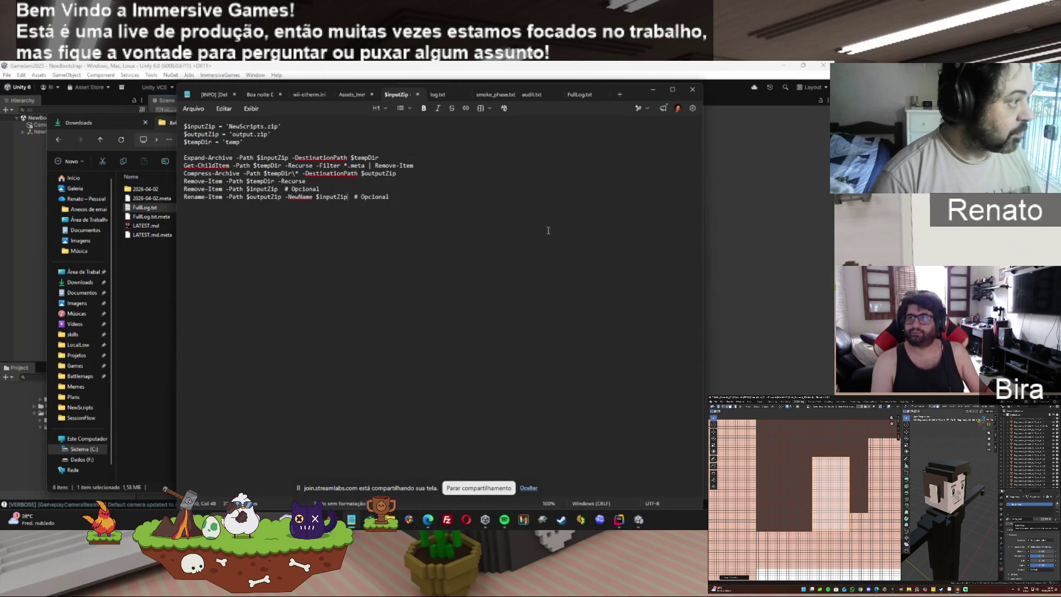
Step: Review the FullLog.txt log in Notepad, save it, and return to the Evidence folder window
left_click(575, 95)
key("ctrl+a")
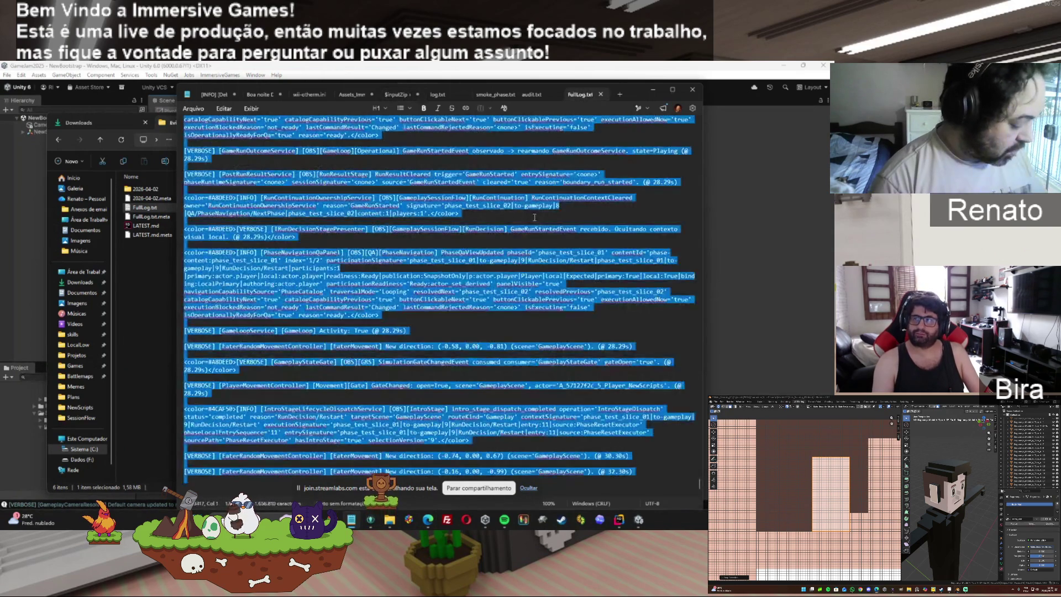
key("Right")
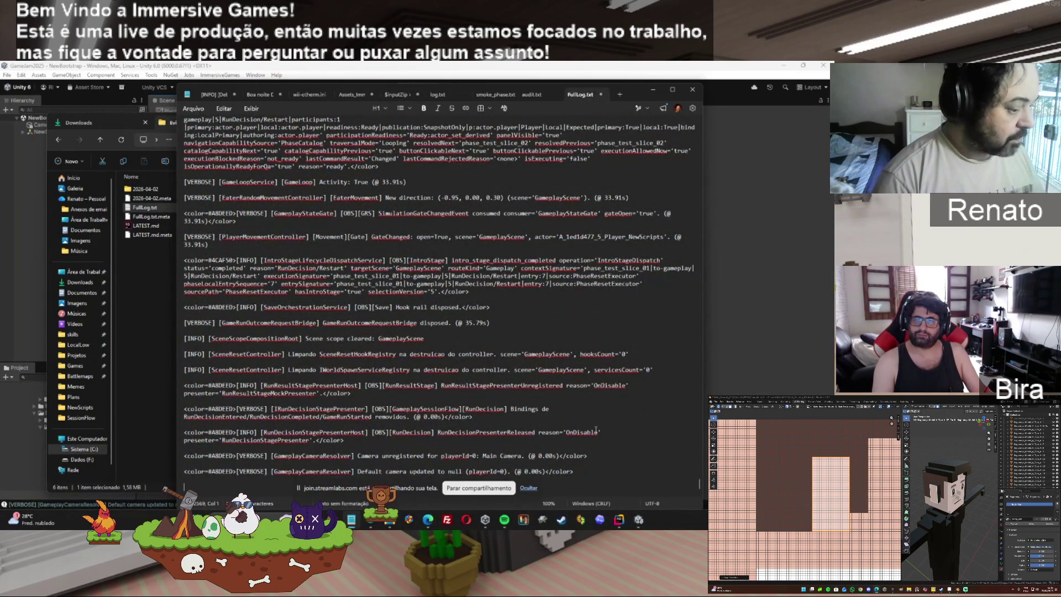
key("ctrl+s")
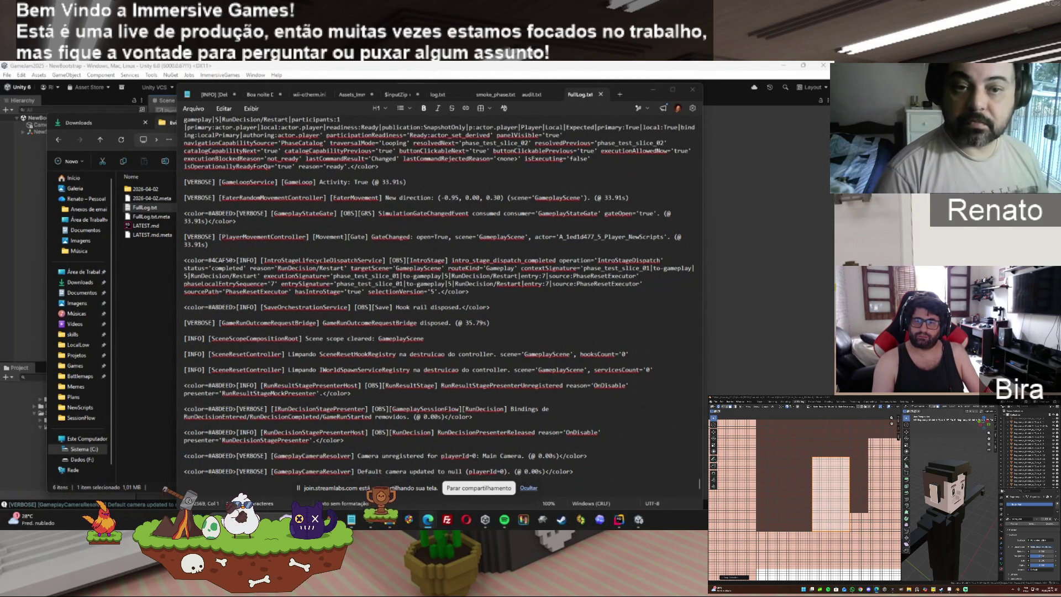
left_click(146, 208)
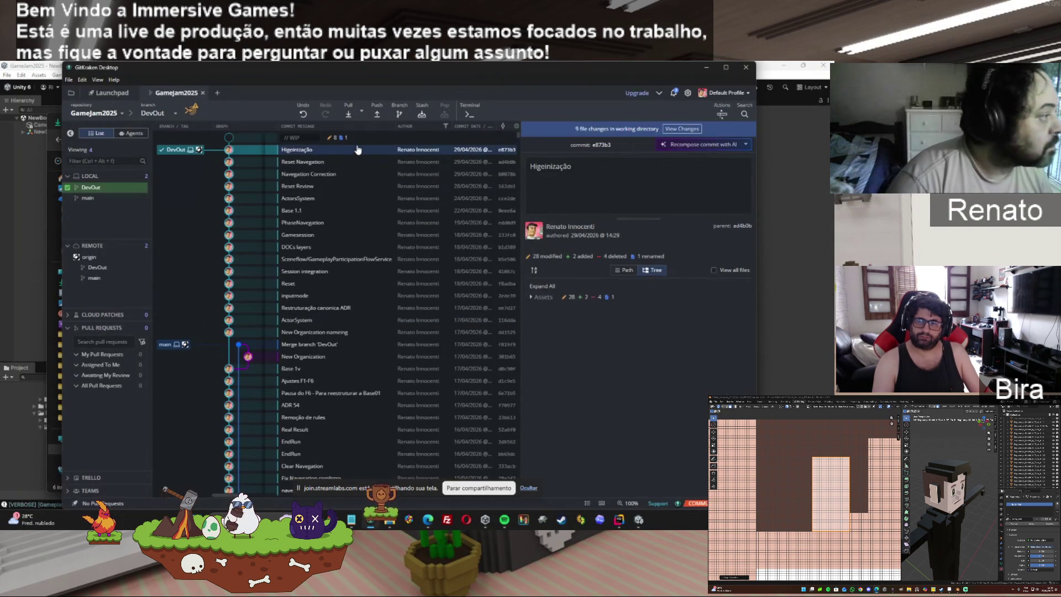
Step: Open DevOut's // WIP changes, expand NewScripts and Docs, and view PhaseOrdinalNavigationRequestService.cs's diff
left_click(357, 137)
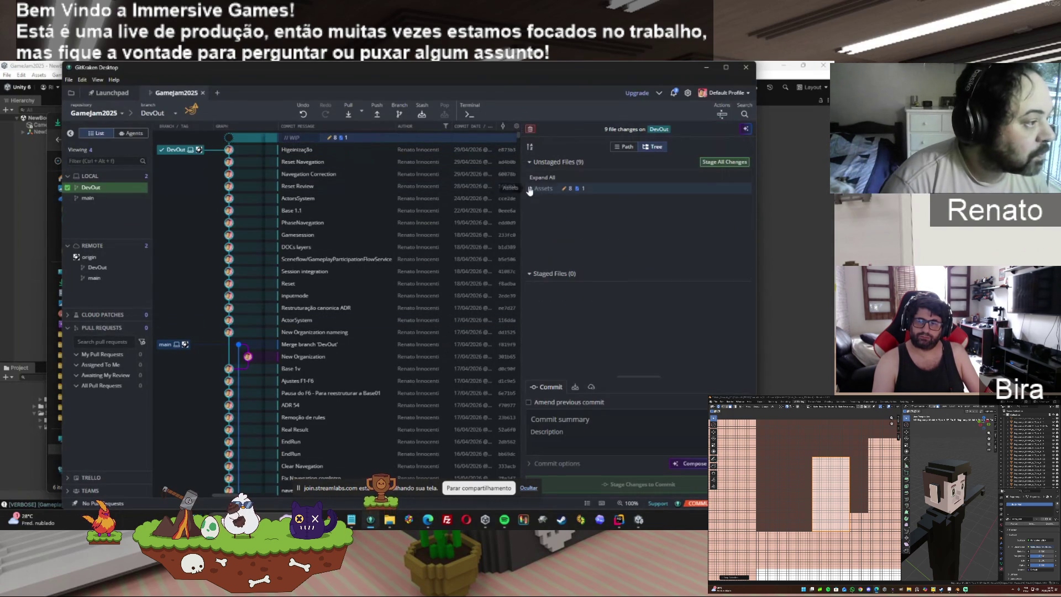
left_click(542, 213)
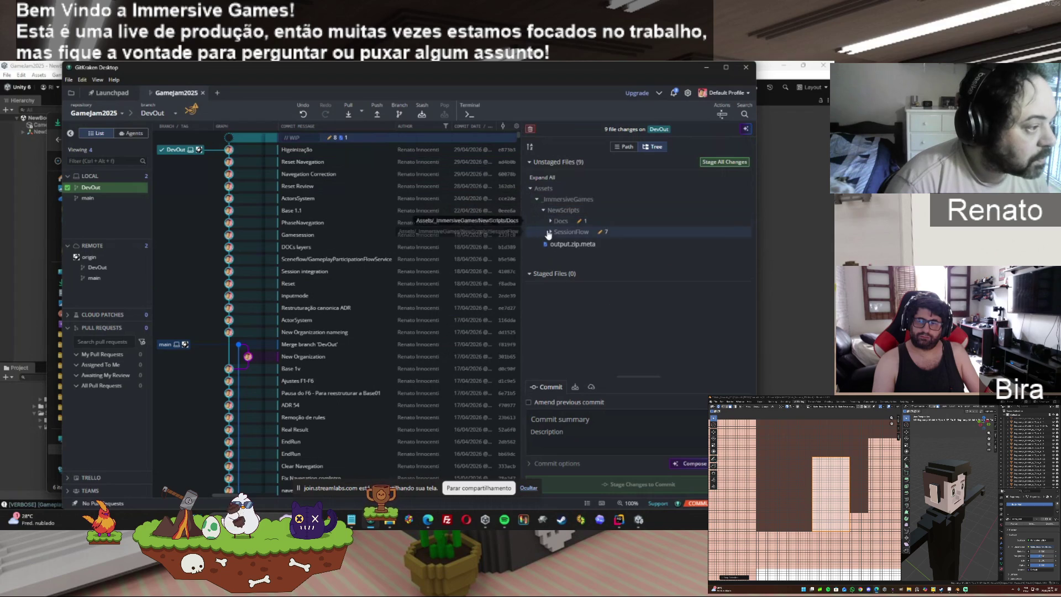
left_click(685, 221)
scroll(744, 233, "down", 2)
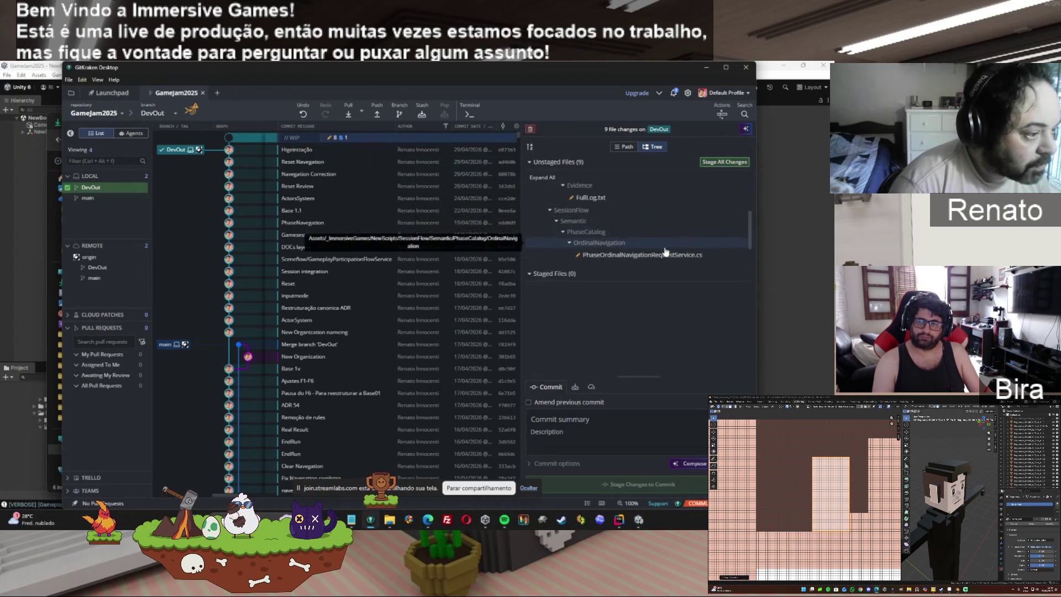
left_click(657, 255)
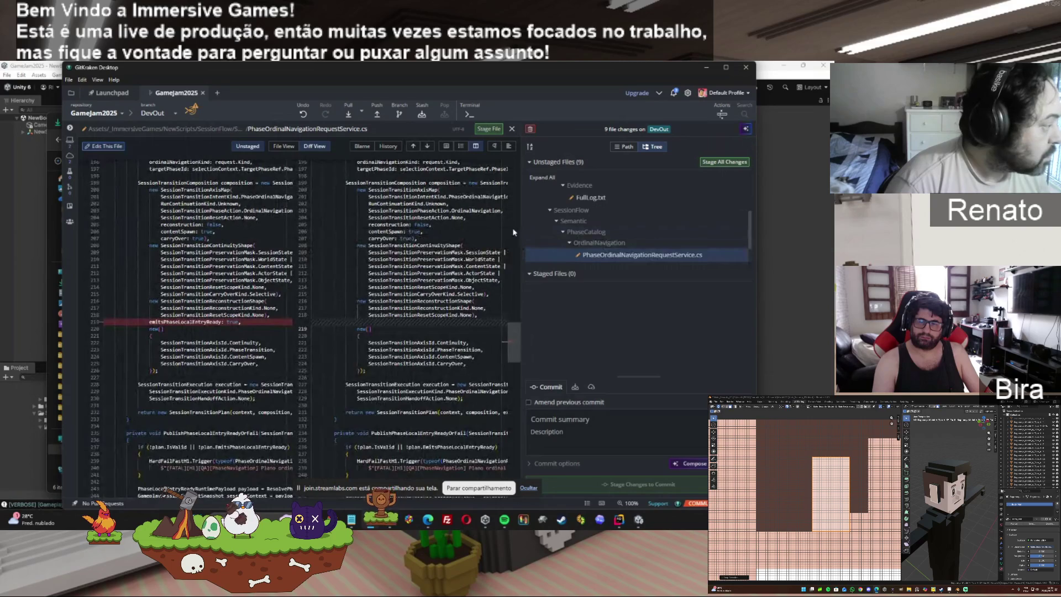
Step: Review the unstaged diffs of SessionTransitionContext, GameplayPrepareExecutionPort, Orchestrator and Plan .cs, then minimize GitKraken
left_click_drag(520, 347, 514, 449)
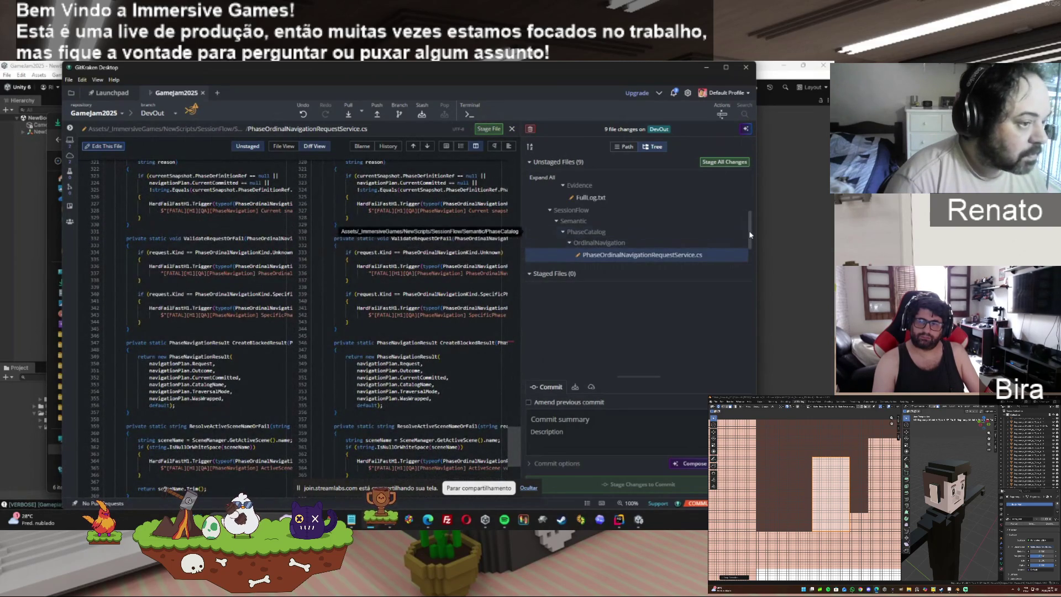
scroll(564, 244, "down", 1)
scroll(565, 245, "down", 3)
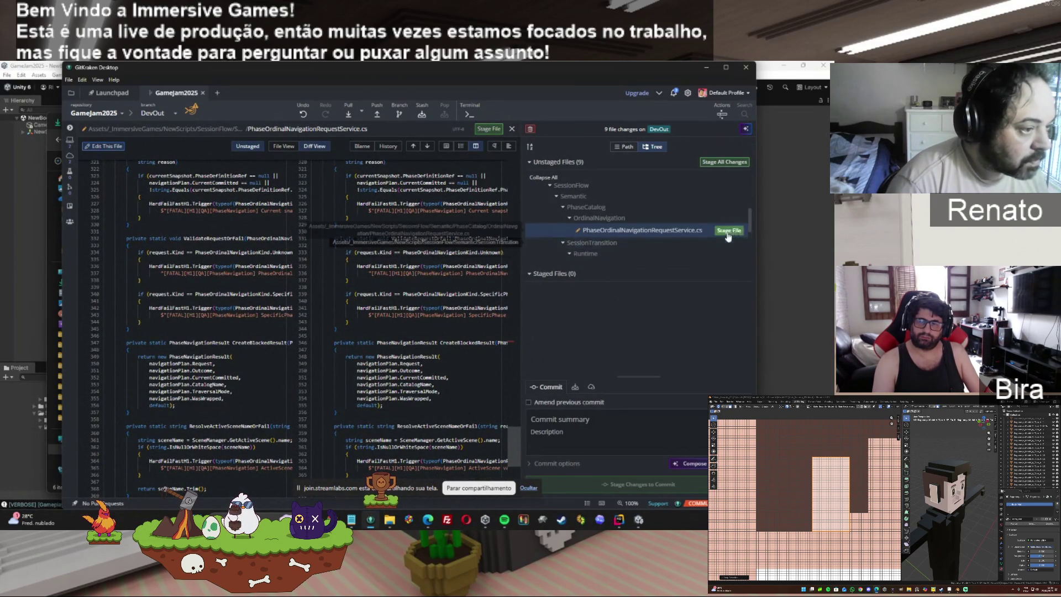
left_click(602, 200)
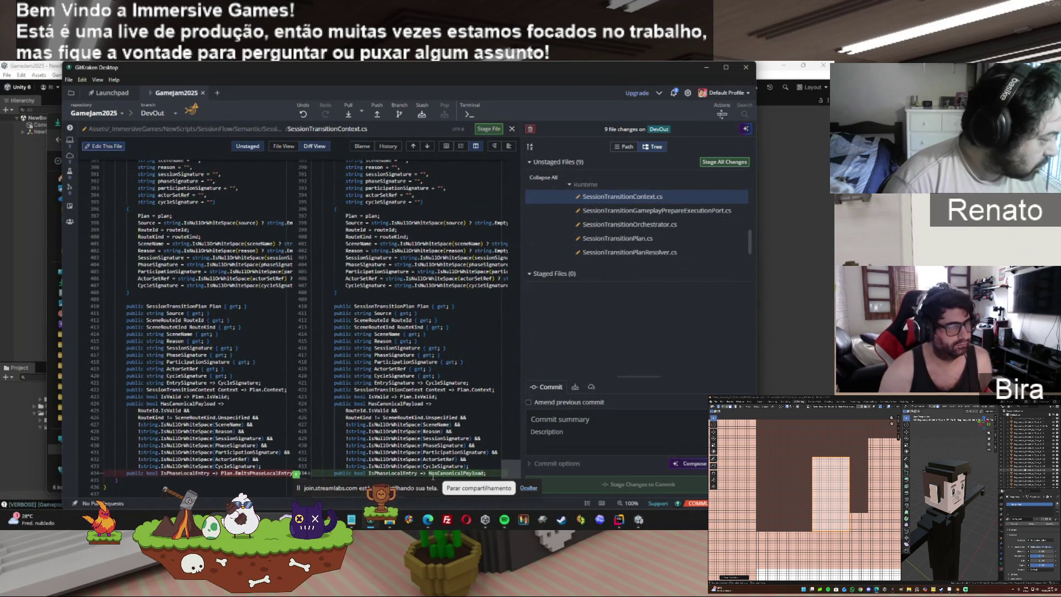
left_click(618, 216)
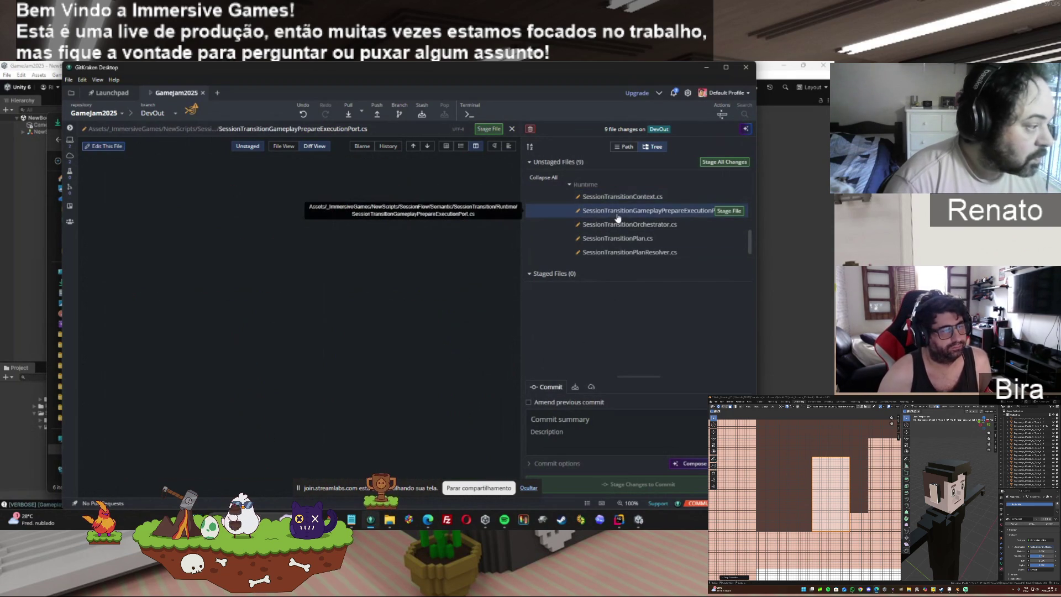
left_click(617, 225)
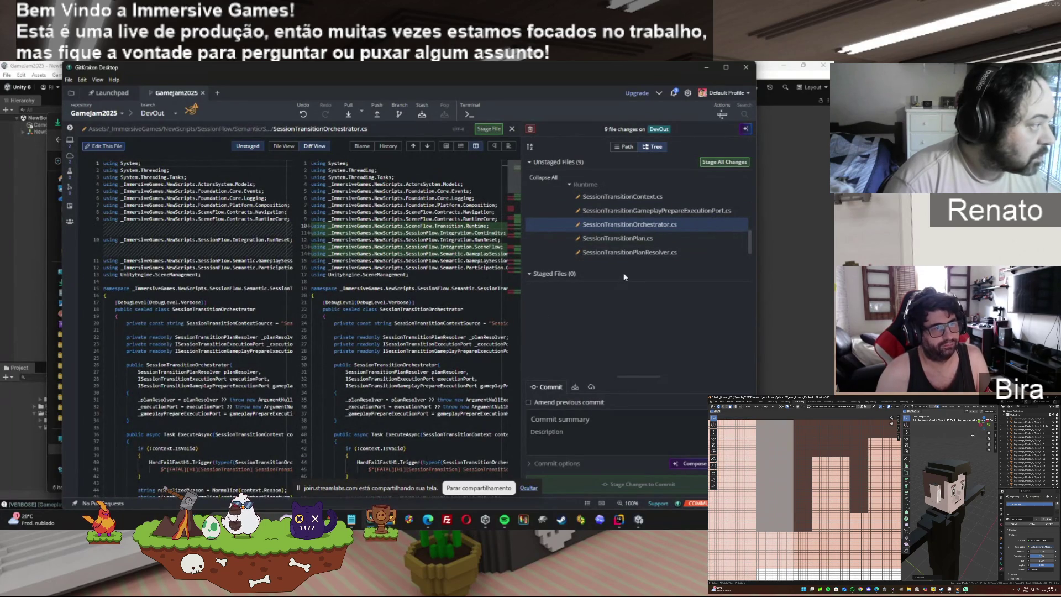
left_click(608, 238)
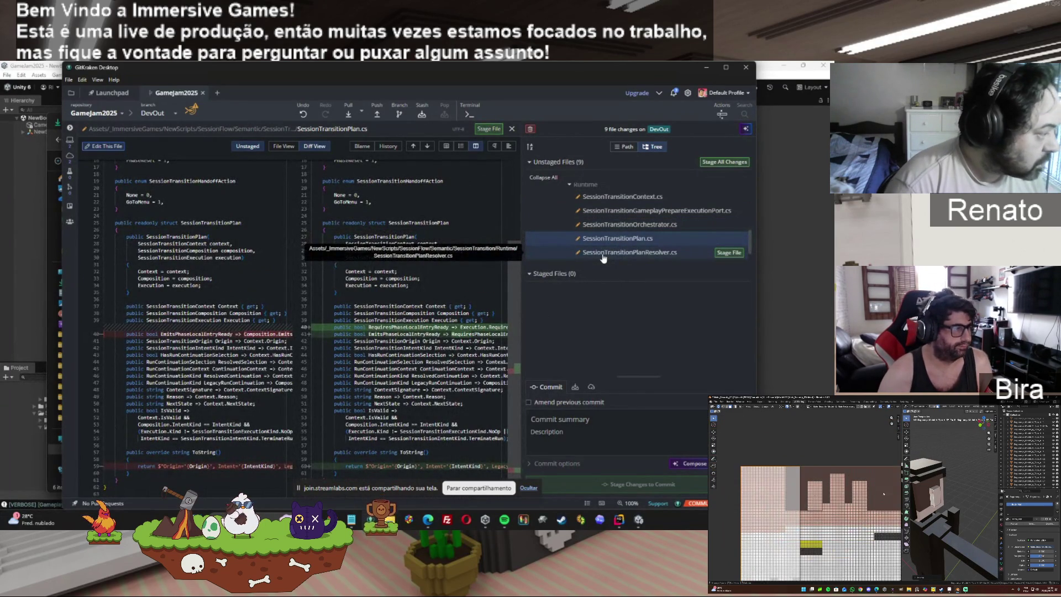
left_click(704, 67)
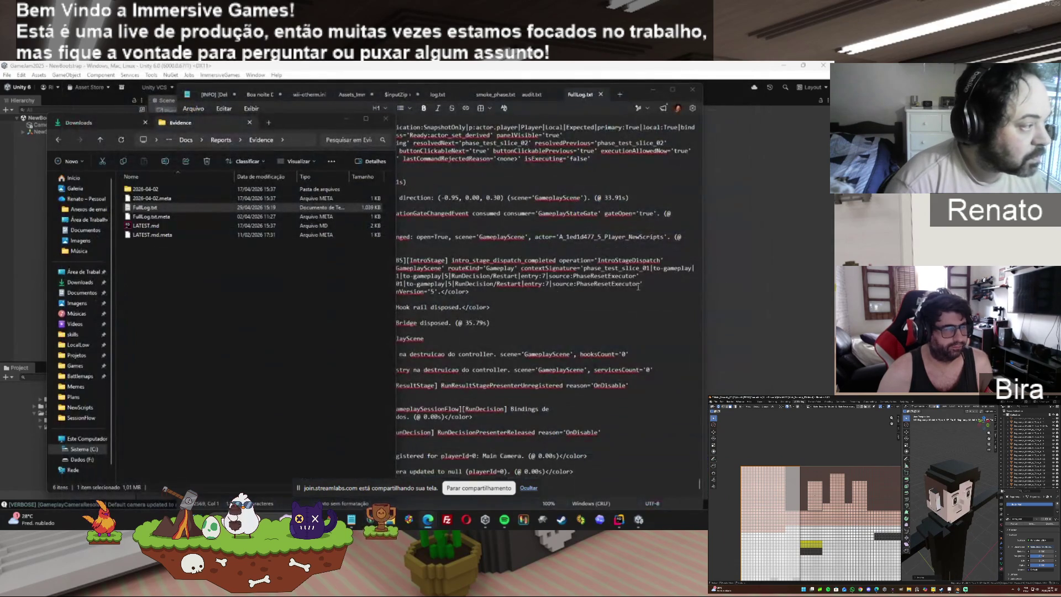
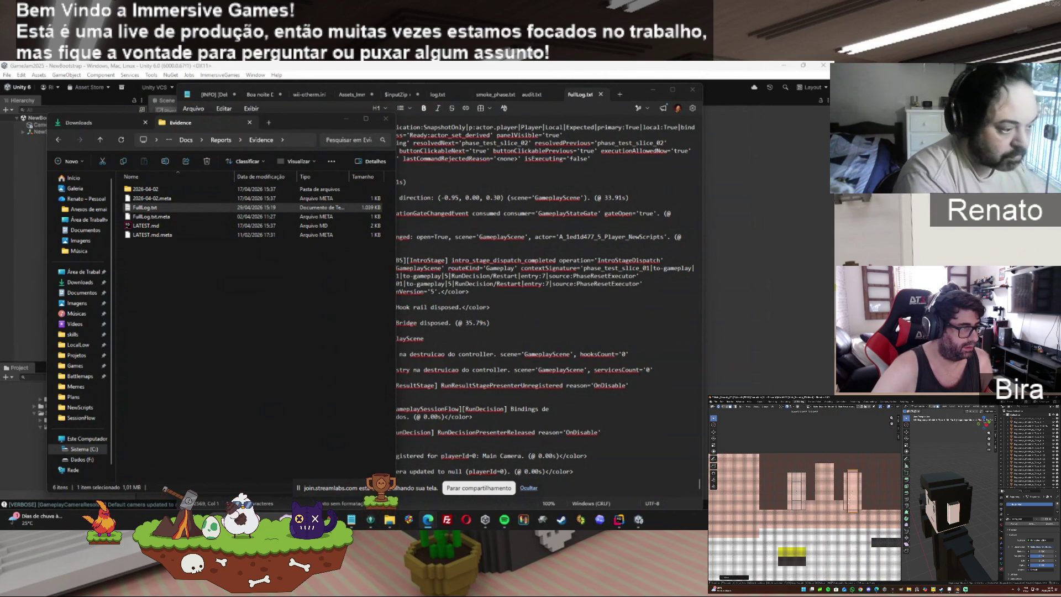
Step: Bring FullLog.txt back in front and select GameplayScene in its log, with the Evidence folder alongside
left_click(636, 520)
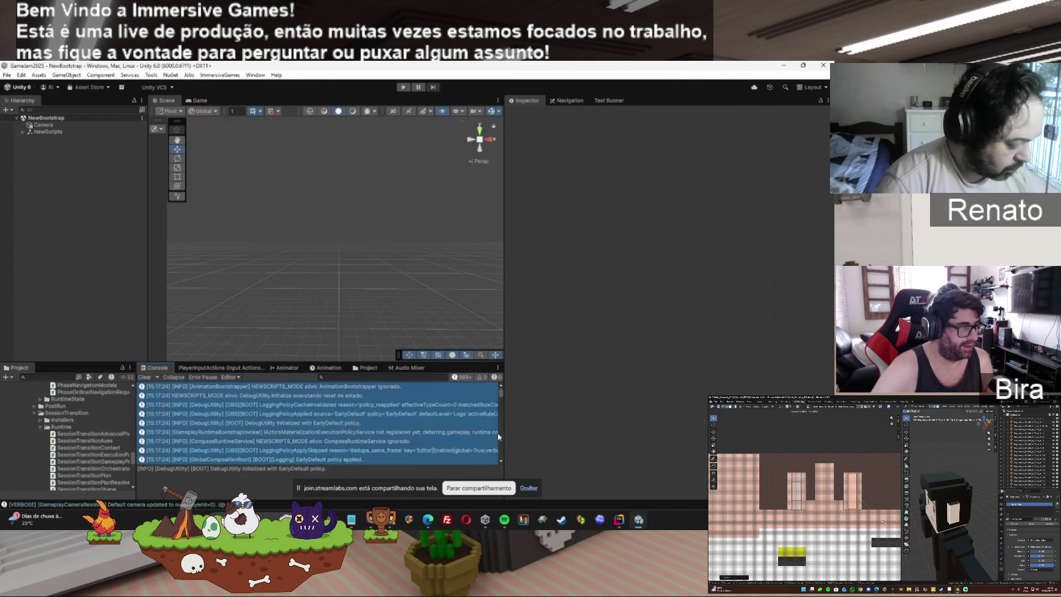
left_click(352, 520)
double_click(400, 338)
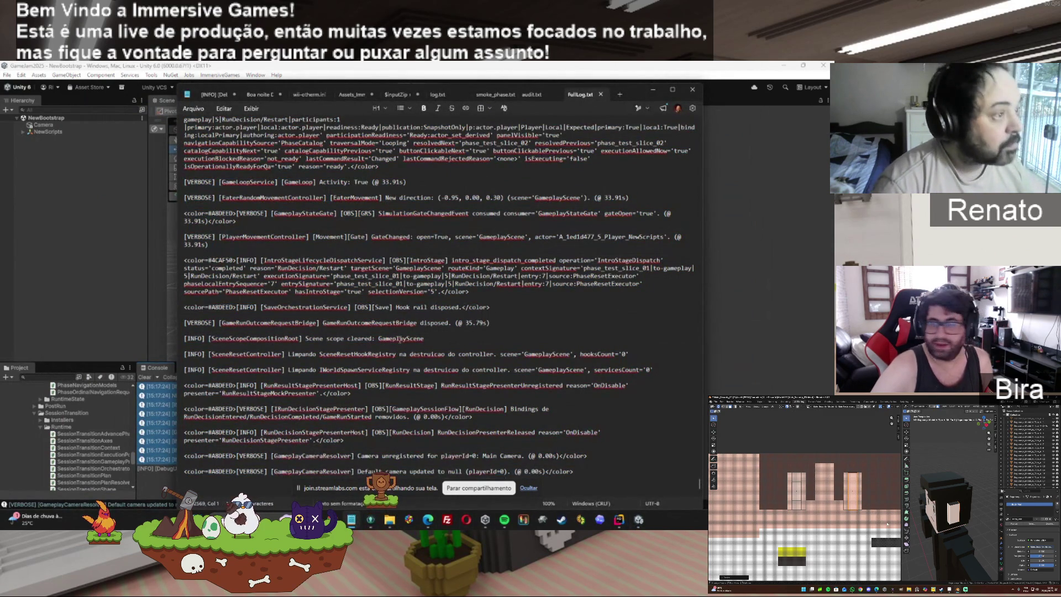
left_click(390, 520)
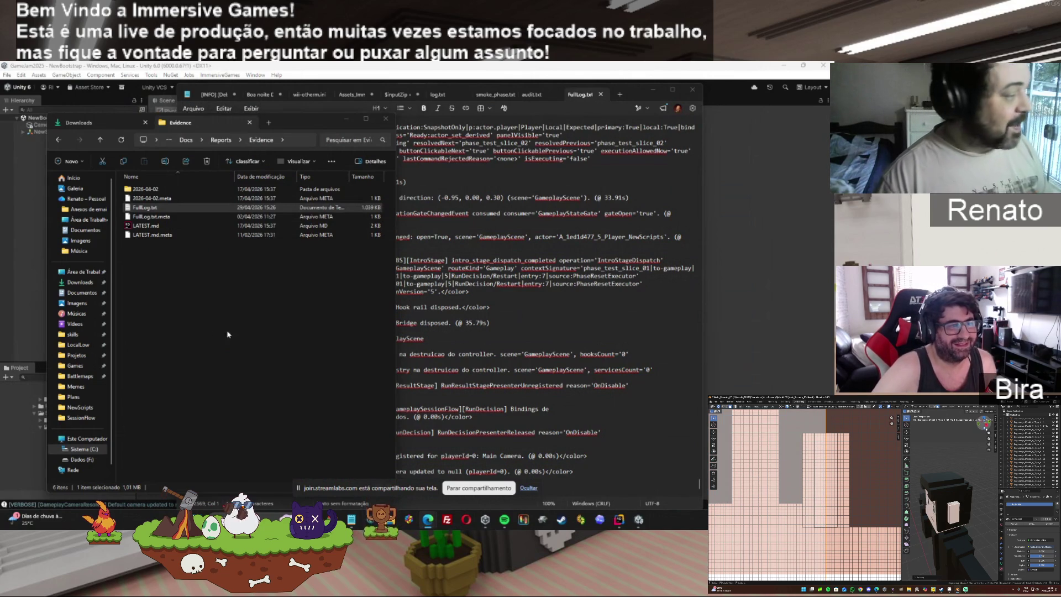
Step: Close the [INFO] DebugUtility Notepad tab choosing Não salvar, then bring Unity and GitKraken forward
left_click(148, 208)
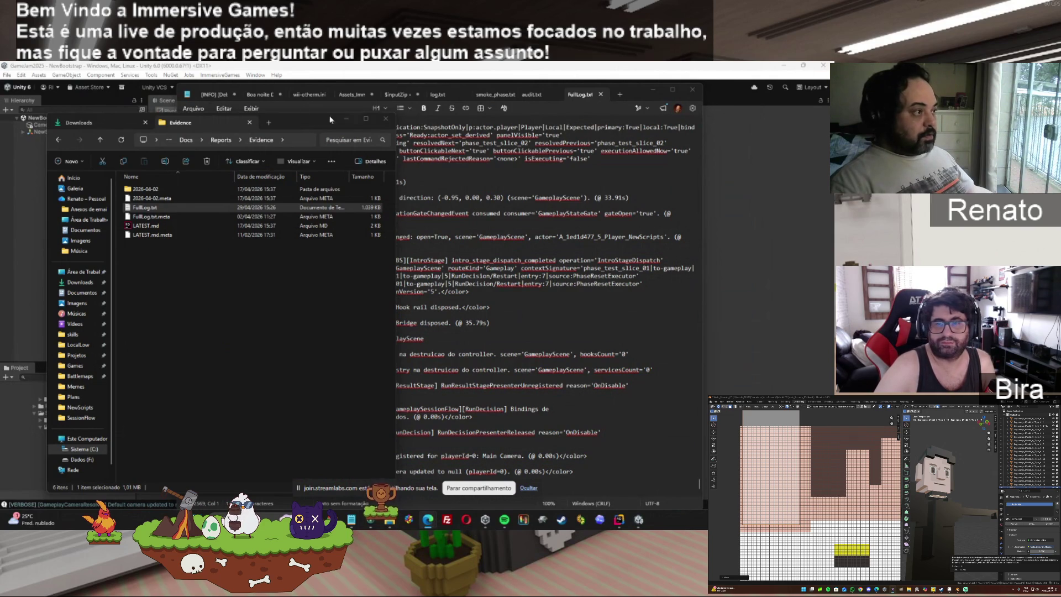
left_click(233, 96)
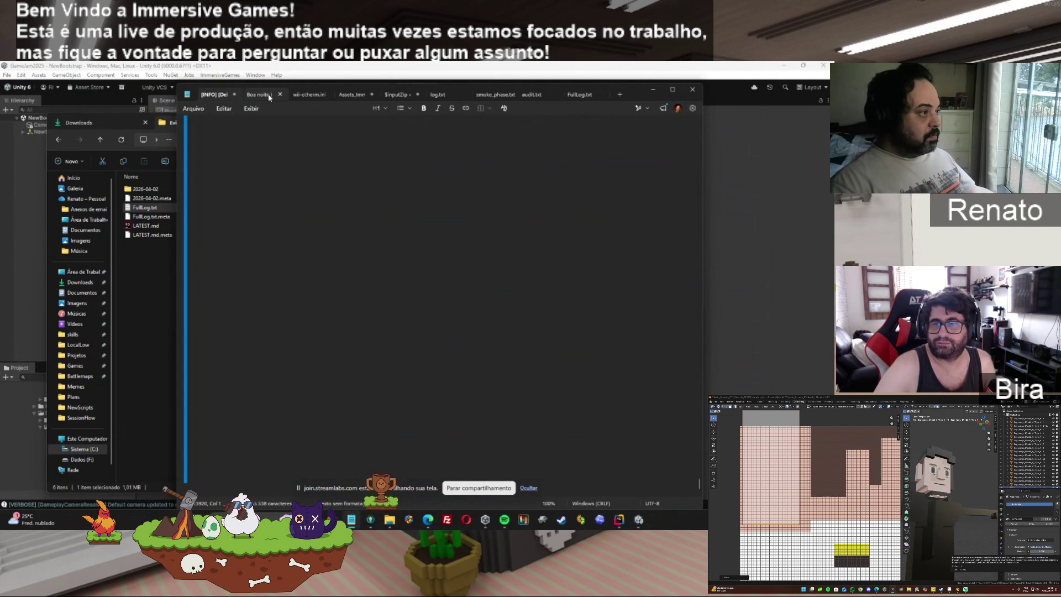
left_click(270, 94)
left_click(234, 94)
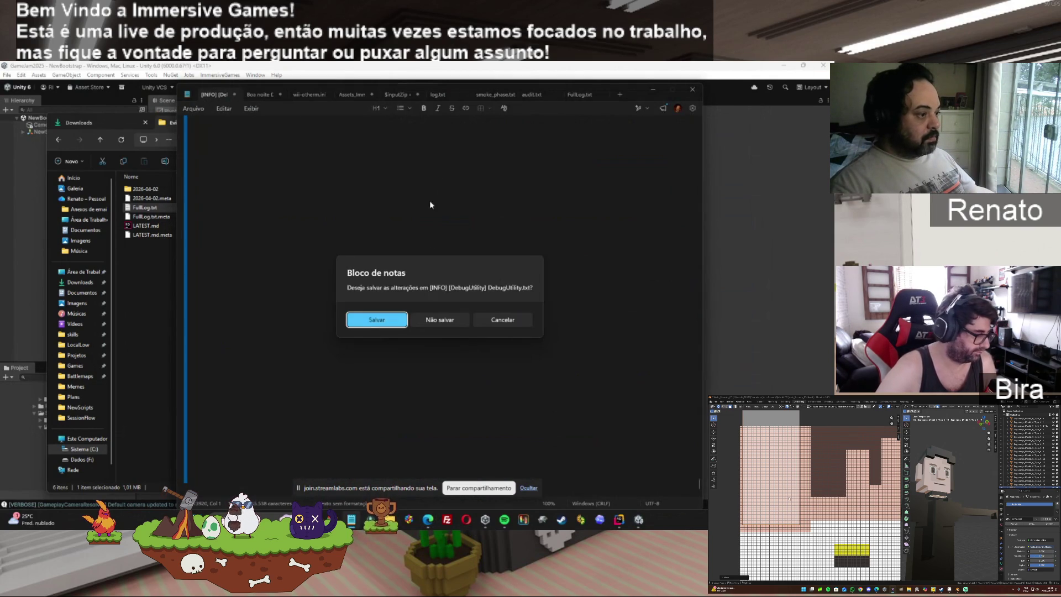
left_click(442, 320)
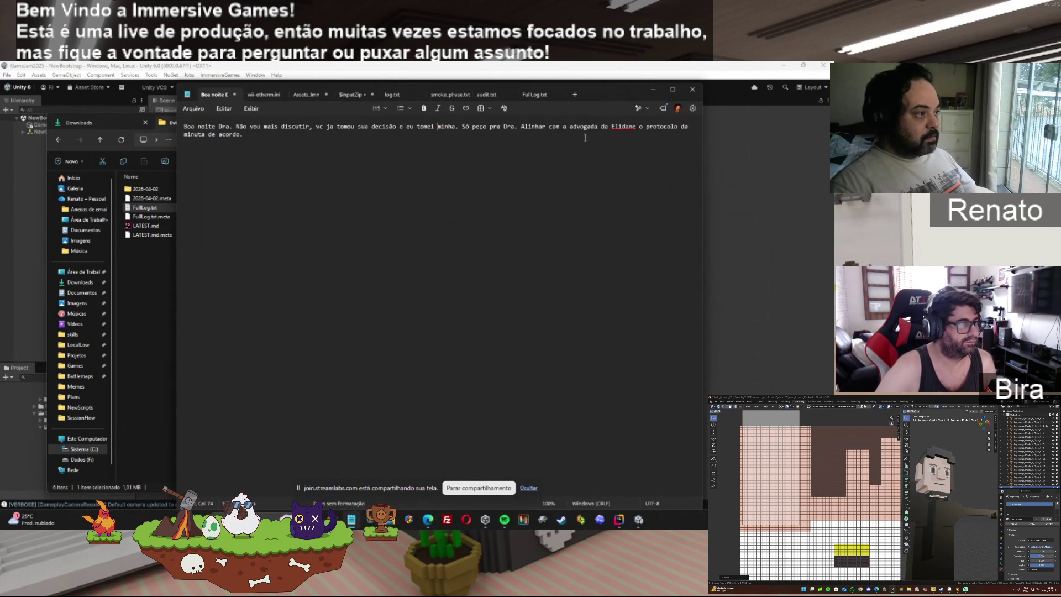
left_click(549, 69)
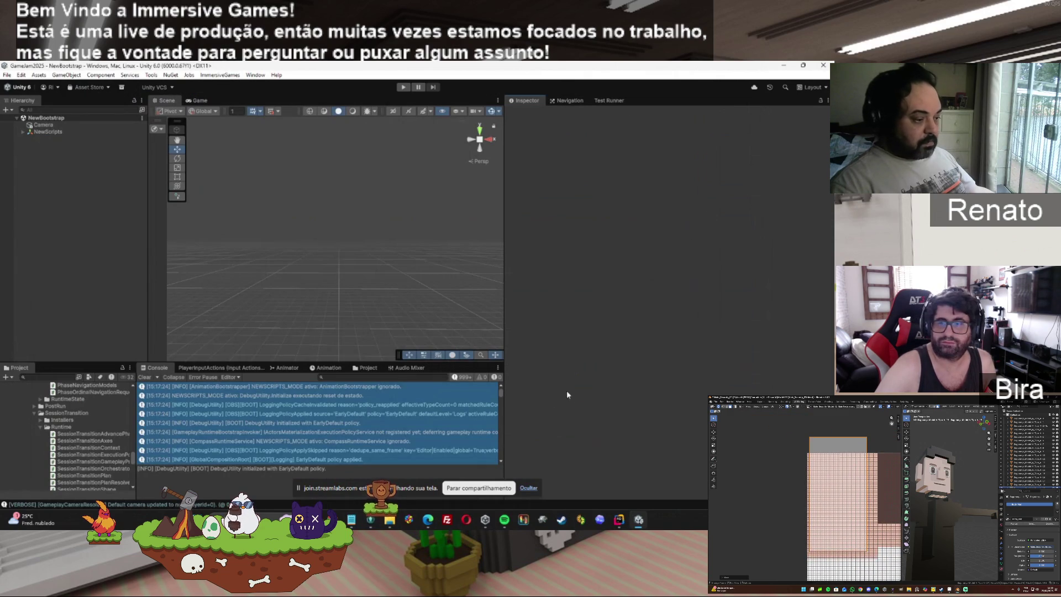
left_click(360, 518)
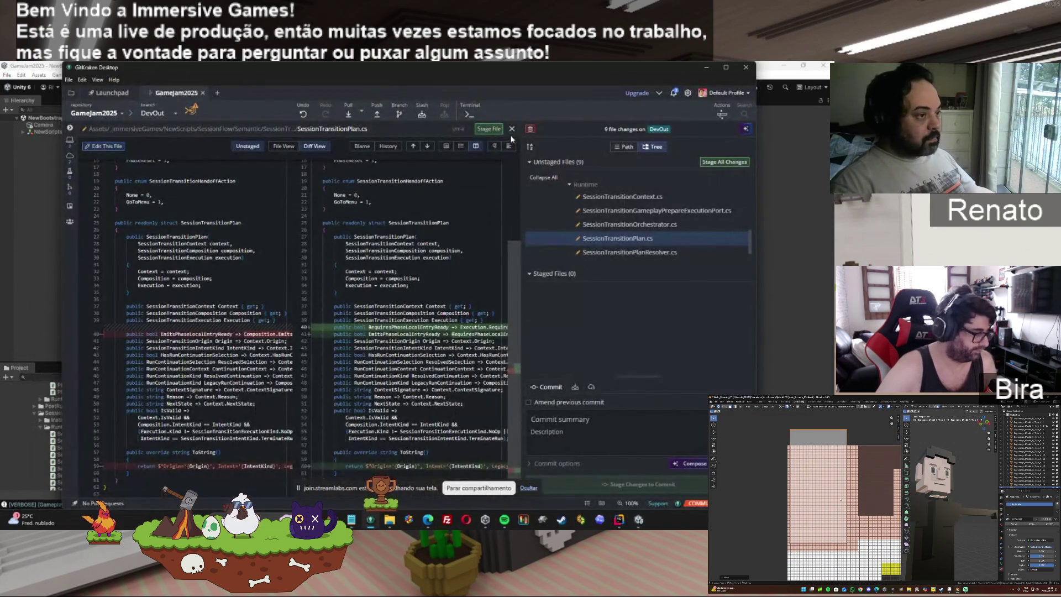
Step: Swap the SessionTransitionPlan.cs diff for the SessionTransitionShape.cs diff, scroll through it, then minimize GitKraken
left_click(512, 134)
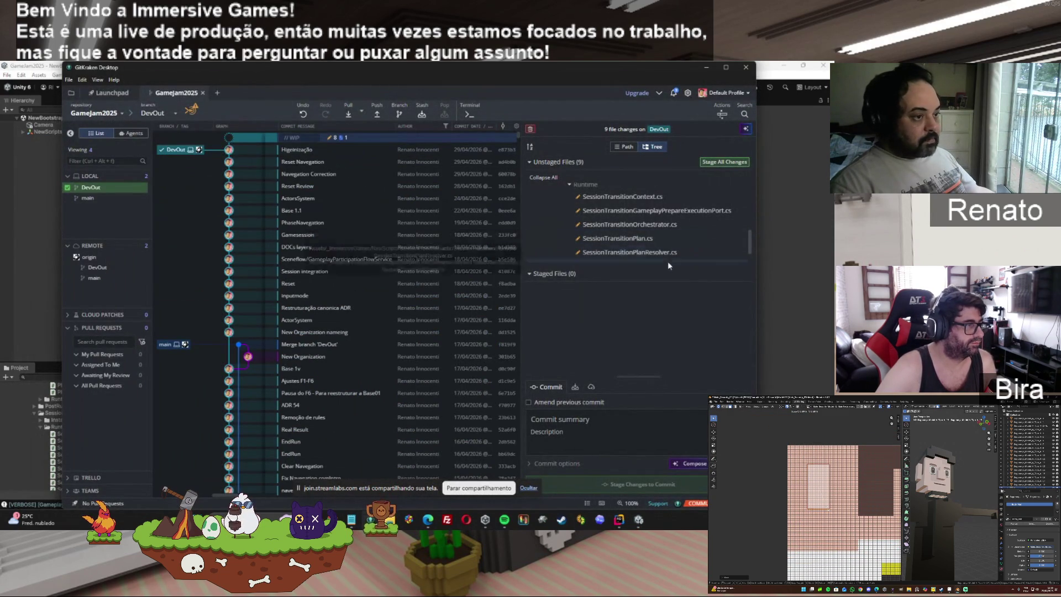
scroll(744, 265, "down", 2)
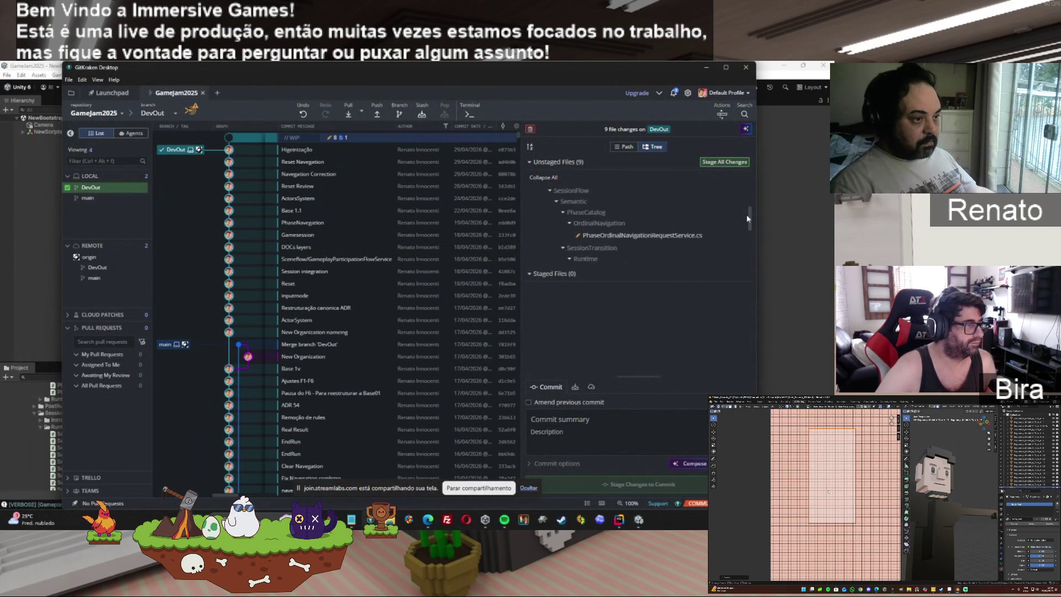
left_click(641, 244)
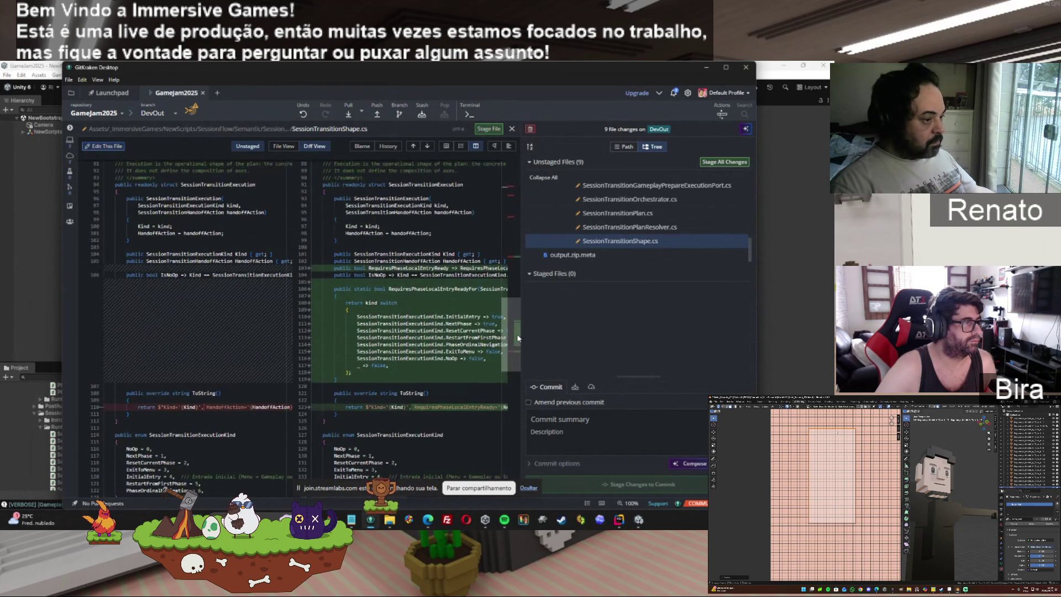
left_click_drag(520, 338, 513, 387)
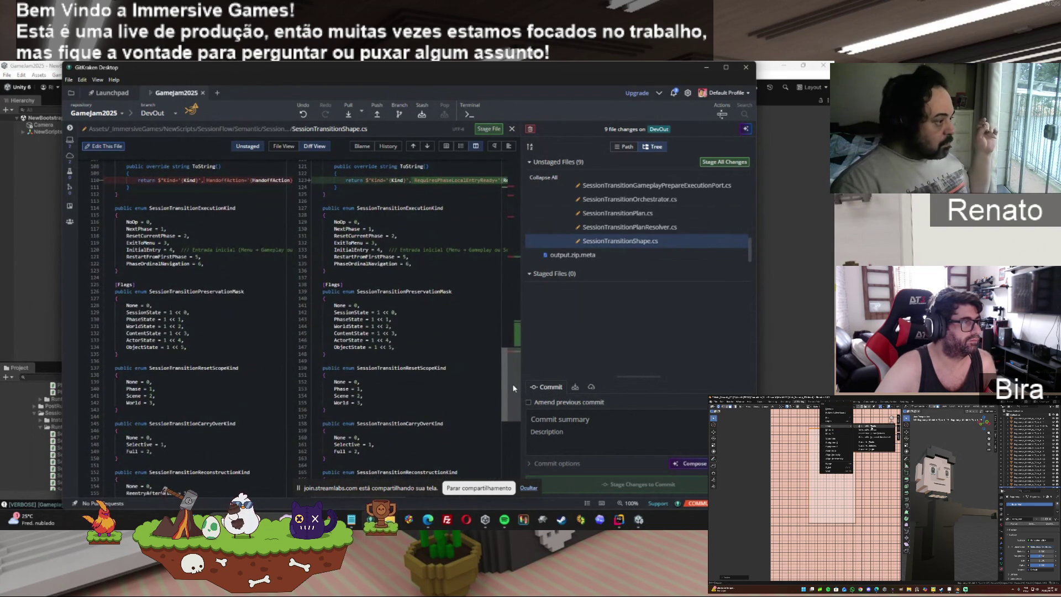
left_click_drag(512, 383, 511, 462)
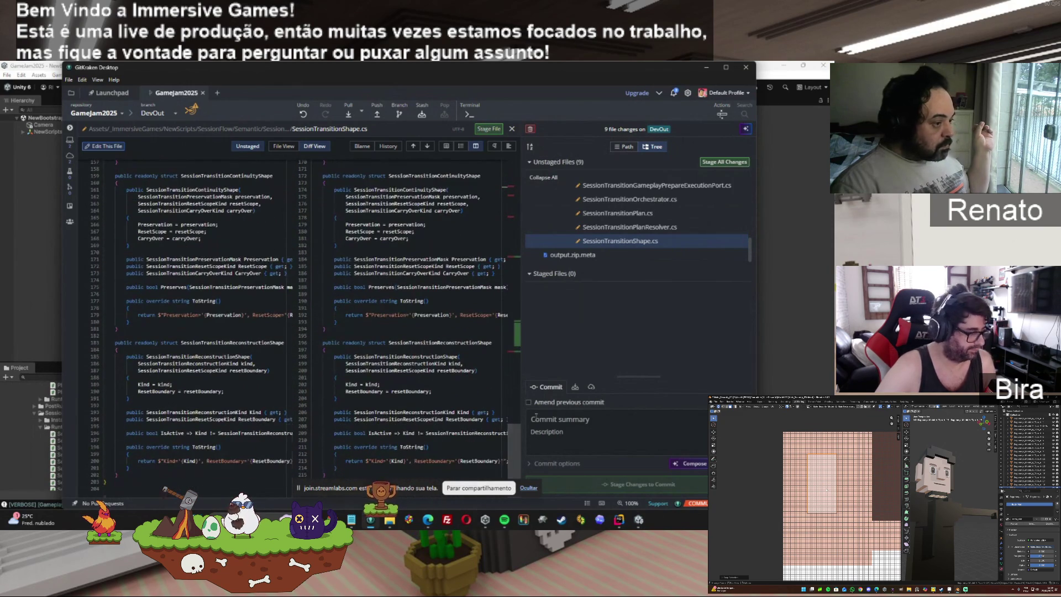
left_click(706, 68)
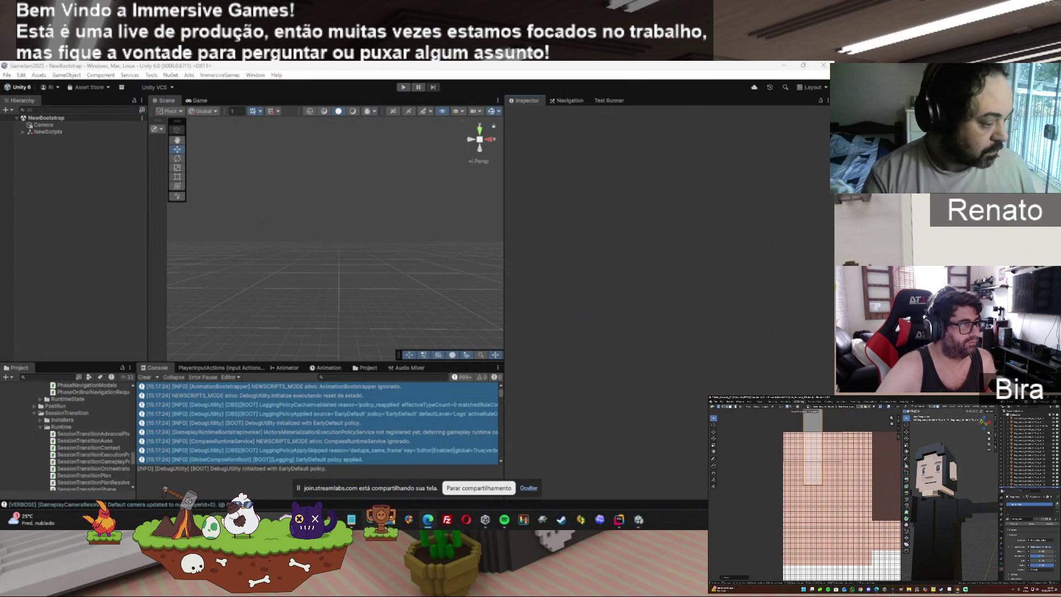
Step: Go up to the _ImmersiveGames folder and delete the old output.zip
left_click(381, 522)
left_click(348, 410)
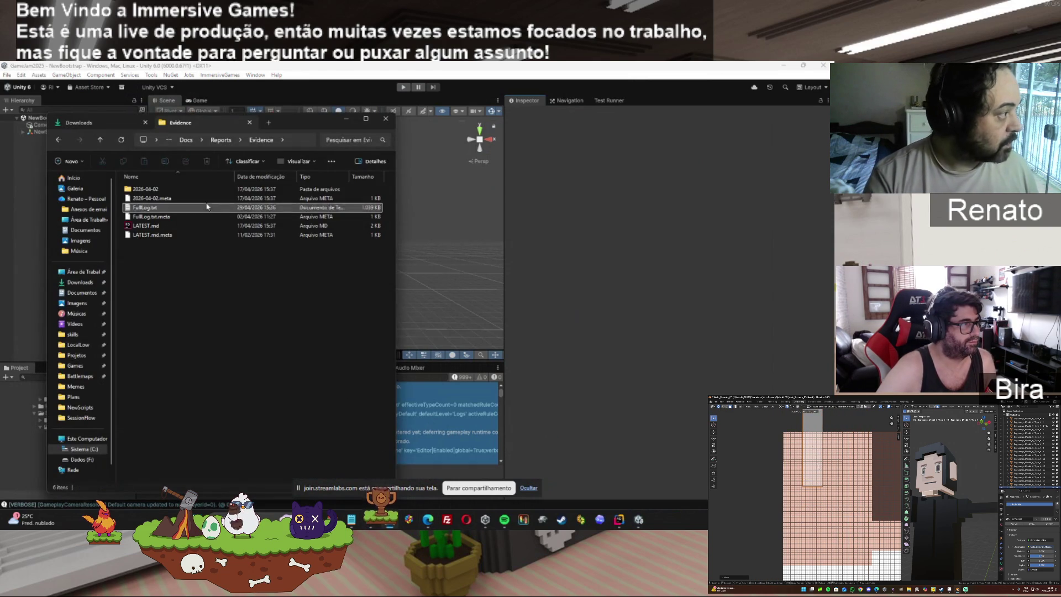
left_click(184, 141)
left_click(203, 139)
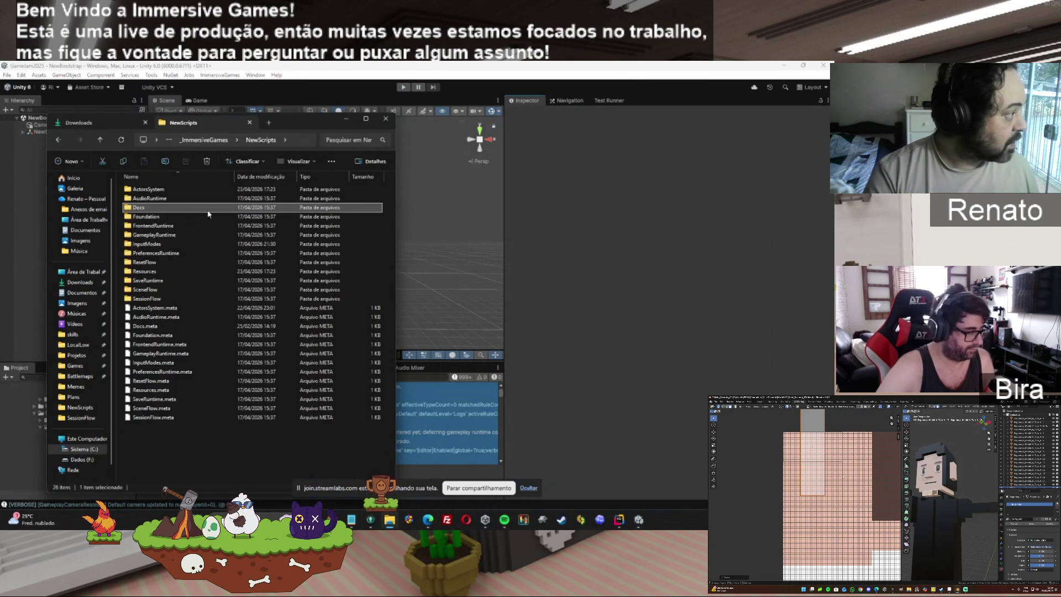
left_click(204, 138)
left_click(155, 299)
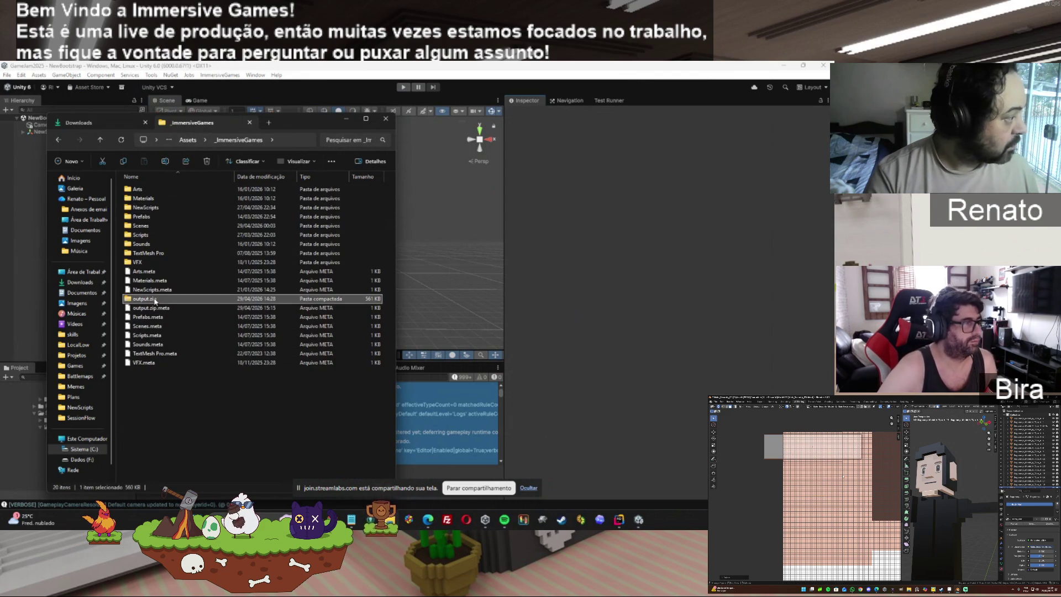
key("Delete")
Step: Compress the NewScripts folder into NewScripts.zip
right_click(152, 210)
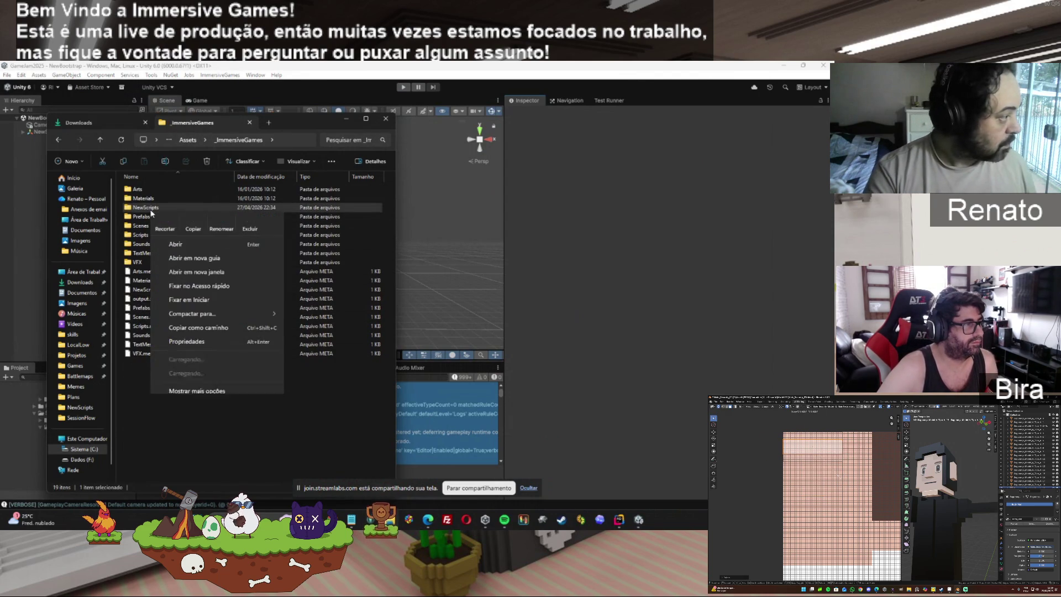
mouse_move(191, 314)
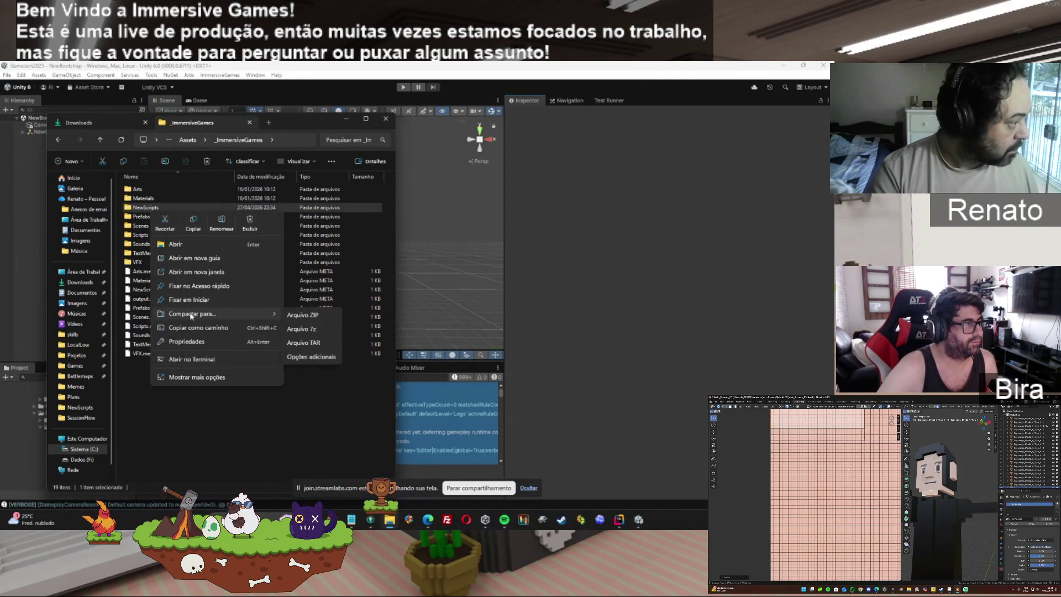
left_click(303, 314)
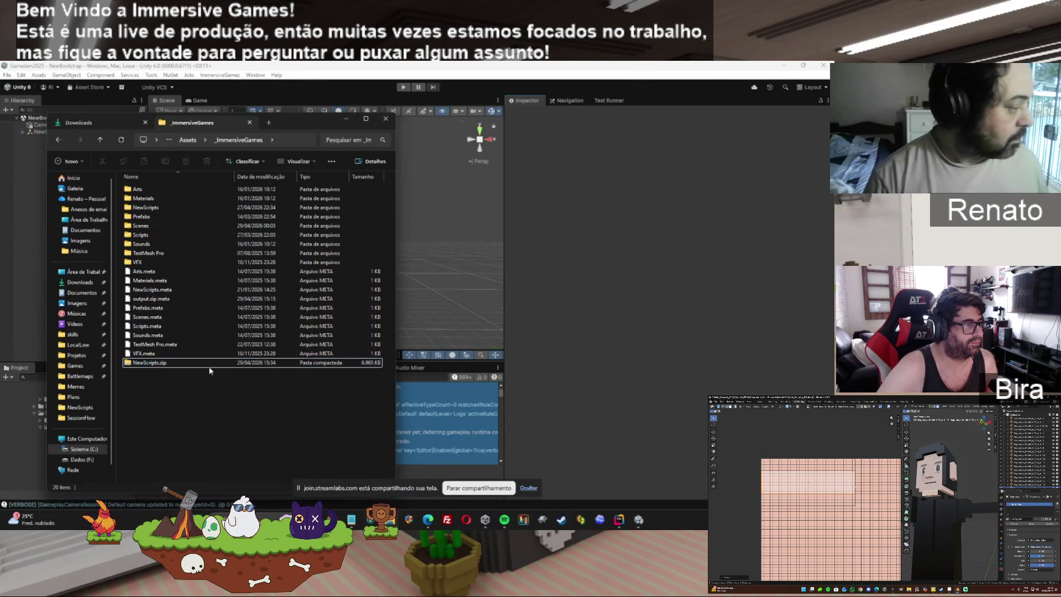
key("Return")
key("Return")
Step: Open NewScripts.zip with WinRAR
left_click(58, 140)
right_click(150, 301)
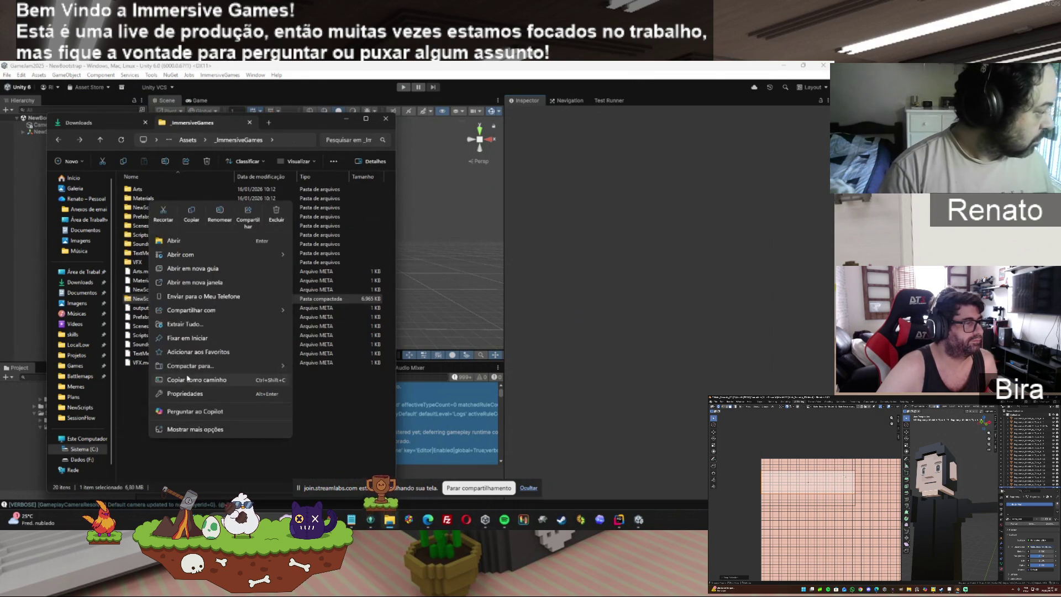
mouse_move(281, 255)
left_click(319, 284)
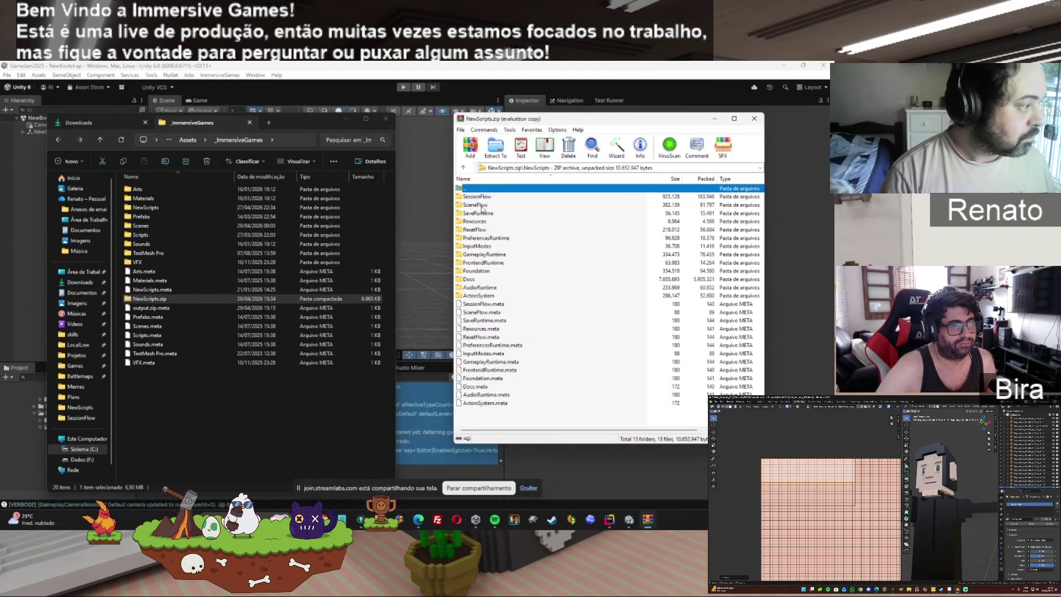
Step: Dismiss the licence nag, delete Foundation, Docs and AudioRuntime from the archive, and close WinRAR
left_click(675, 246)
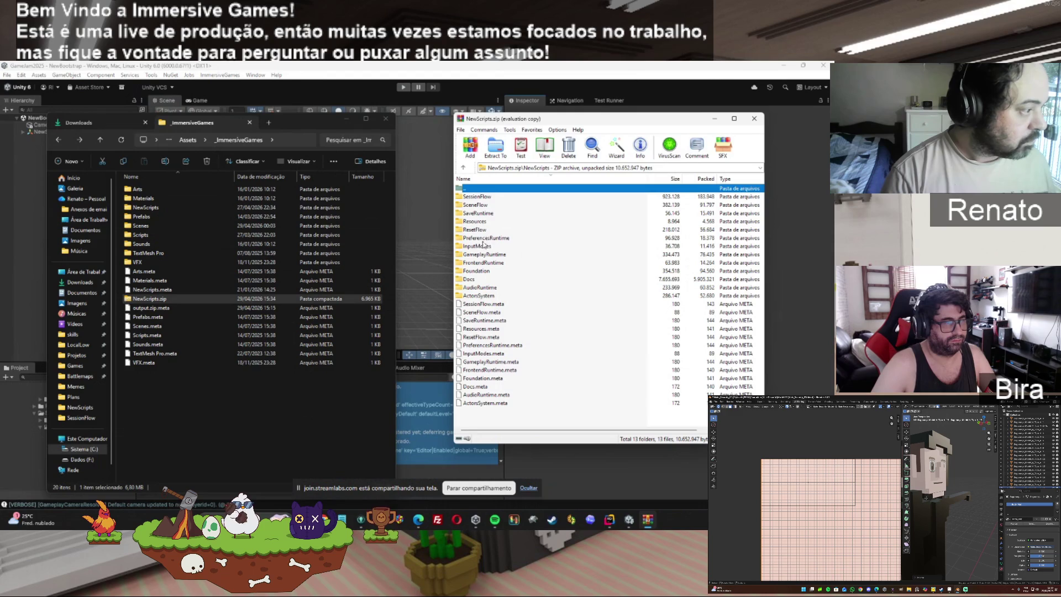
left_click(471, 271)
key("shift+Down")
key("shift+Down")
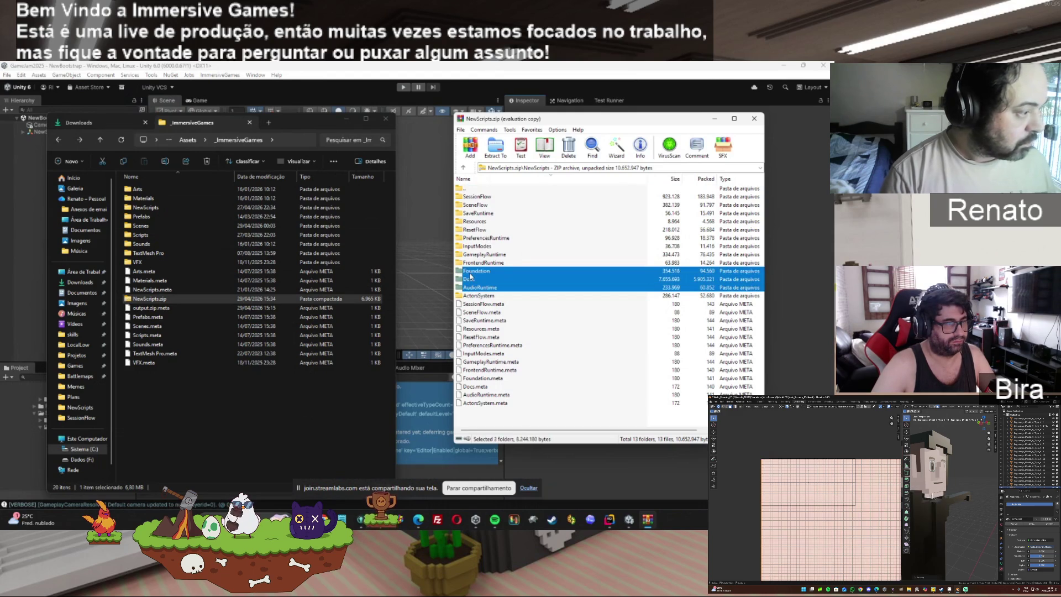
key("Delete")
left_click(427, 322)
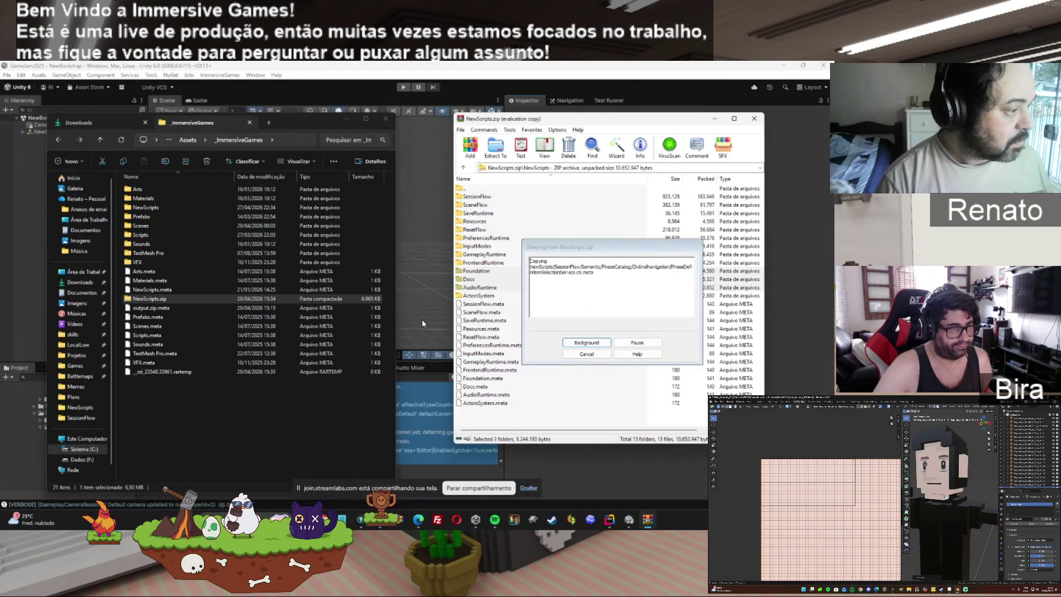
left_click(752, 121)
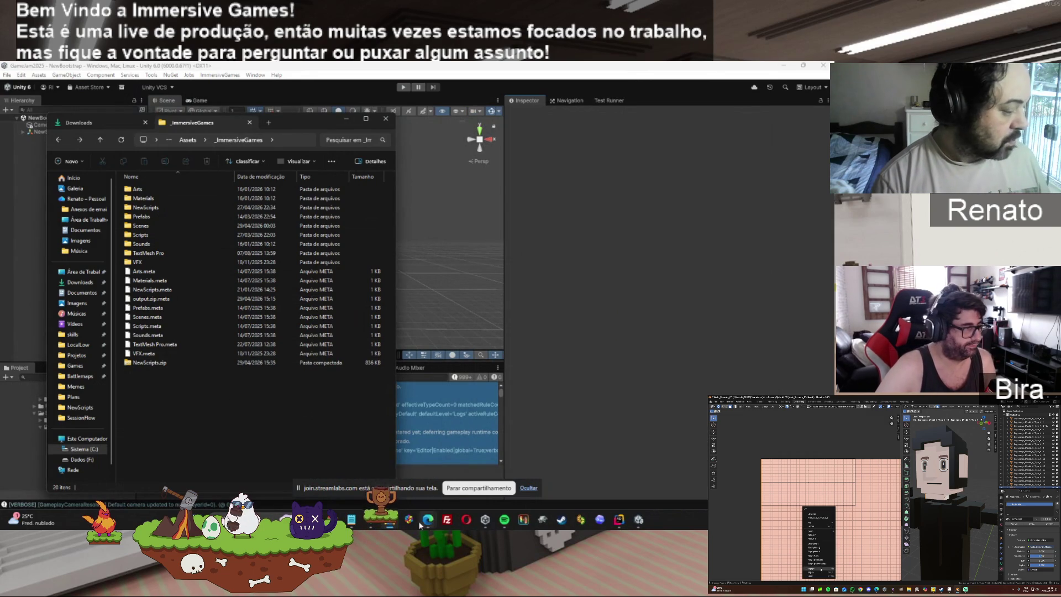
Step: Select and copy the entire $inputZip .meta-cleanup script from its Notepad tab
left_click(639, 520)
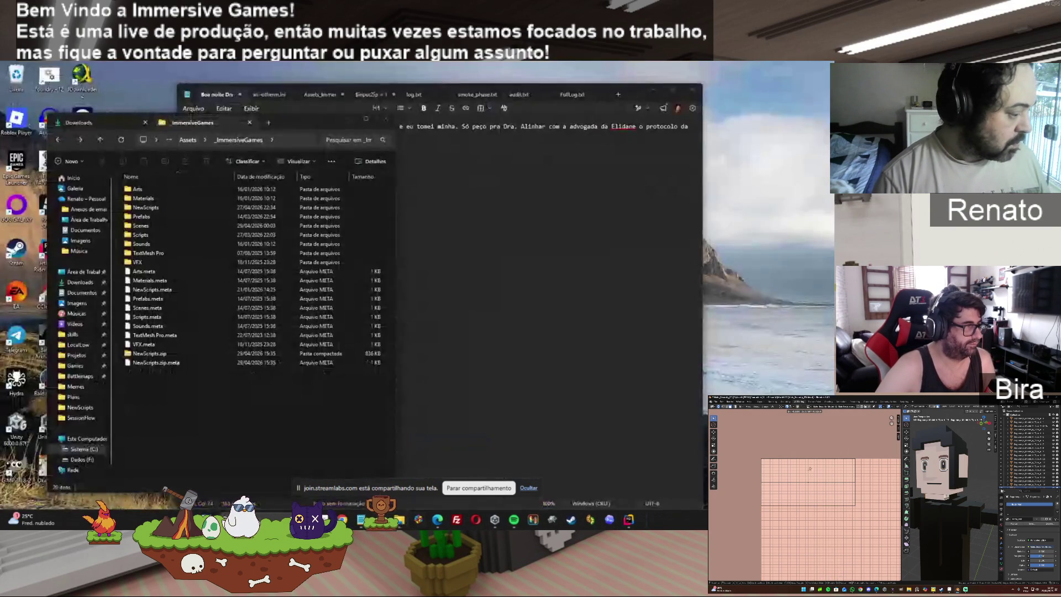
mouse_move(399, 520)
left_click(361, 519)
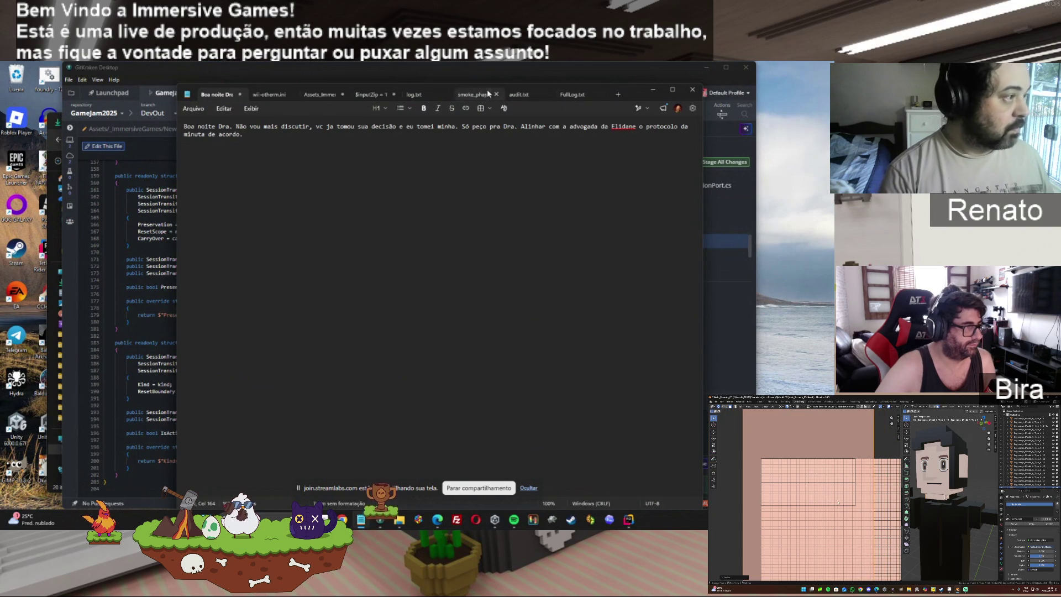
left_click(372, 94)
key("ctrl+a")
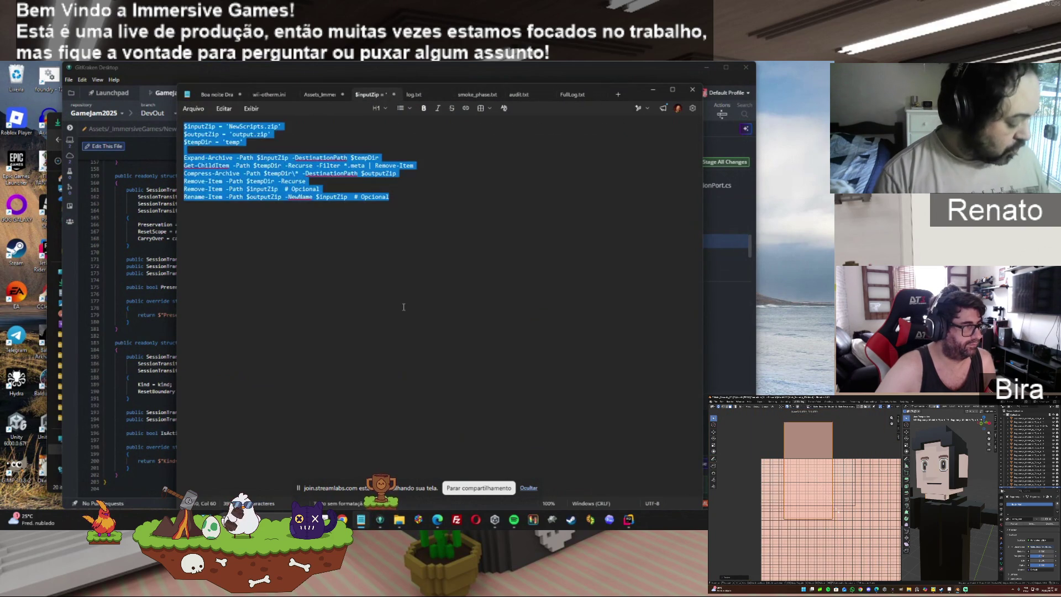
Step: Open Windows PowerShell in the _ImmersiveGames folder via Mostrar mais opções
left_click(400, 520)
right_click(260, 425)
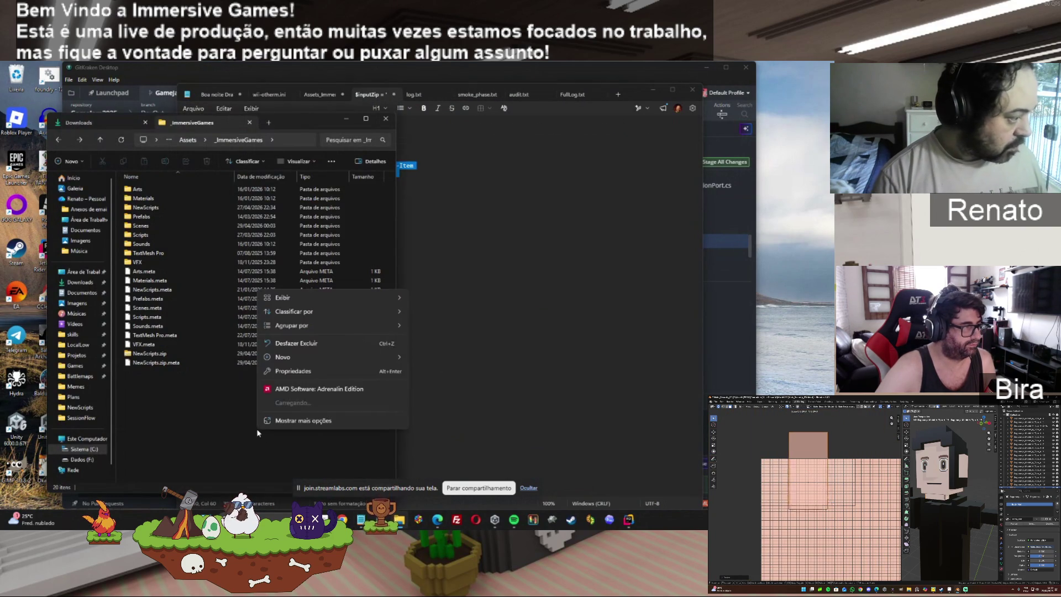
left_click(277, 420)
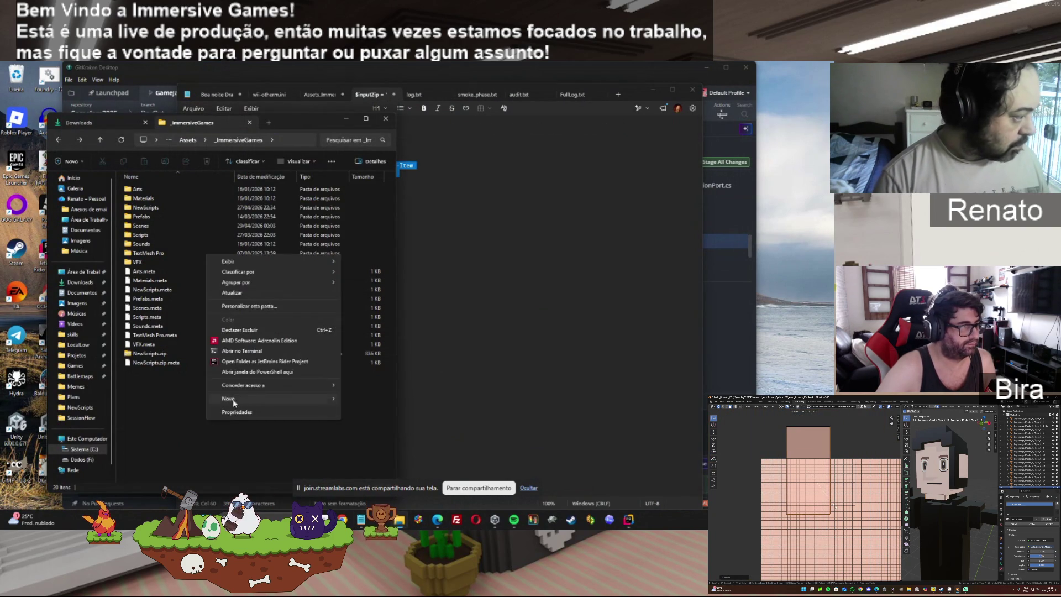
left_click(236, 372)
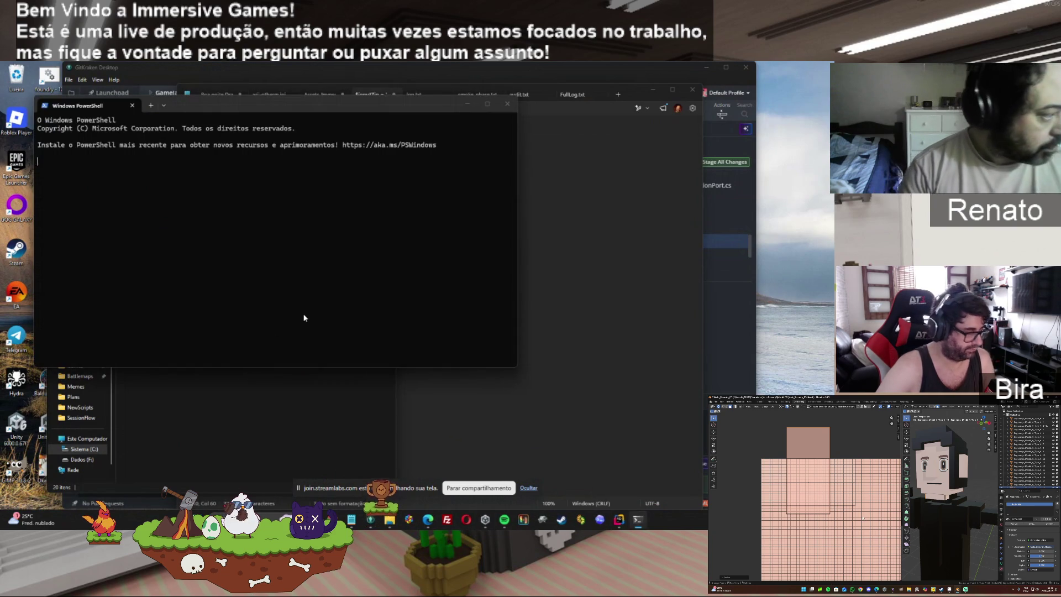
Step: Paste and run the script, confirming 'Colar mesmo assim', to build a .meta-free output.zip
key("ctrl+v")
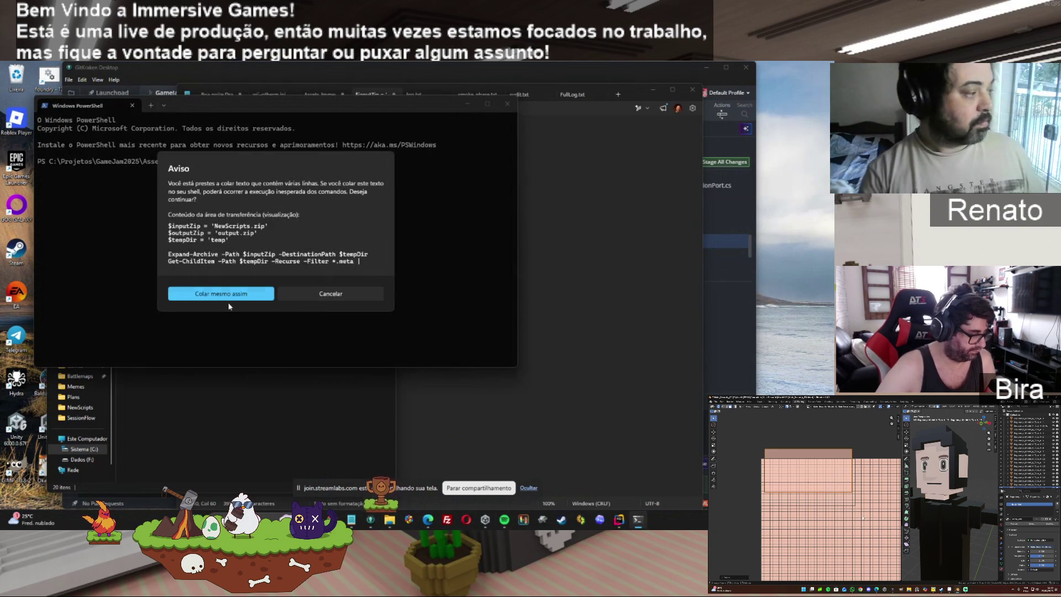
left_click(228, 295)
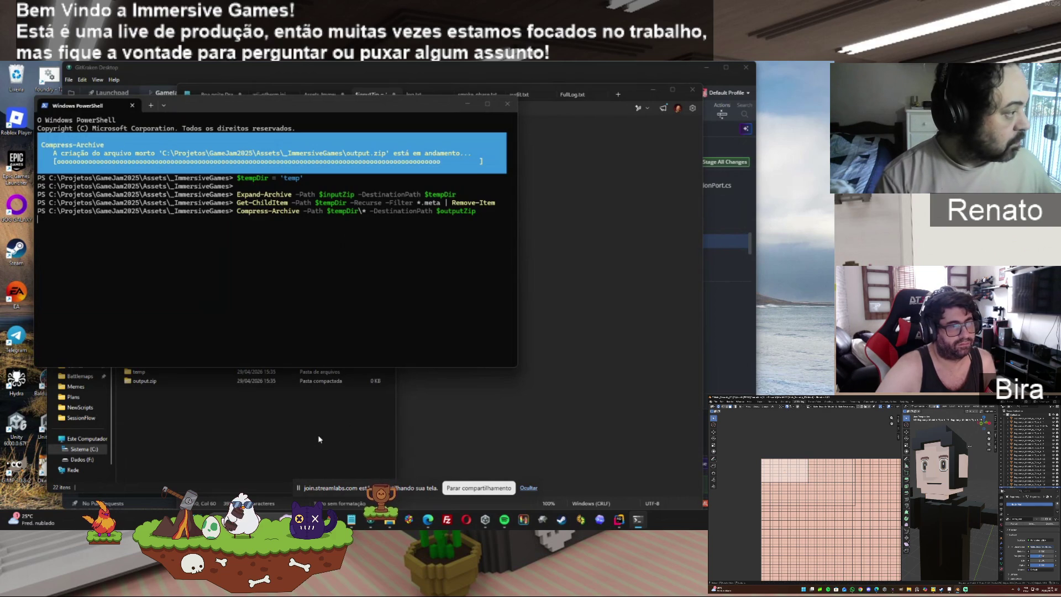
left_click(287, 439)
Step: Delete the 561 KB output.zip from _ImmersiveGames and view the pending changes in GitKraken
left_click(146, 363)
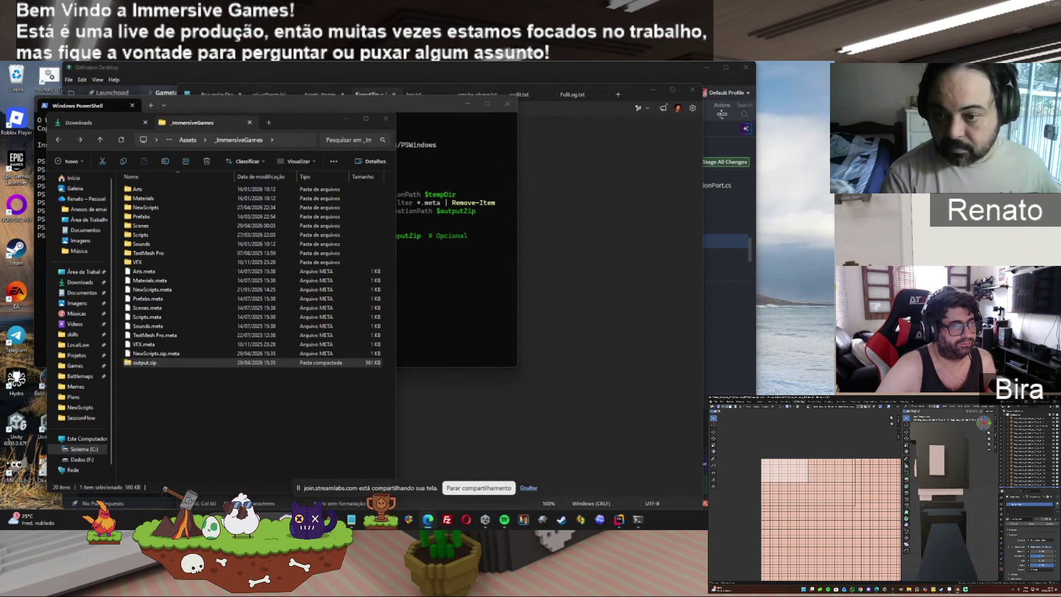
left_click(276, 363)
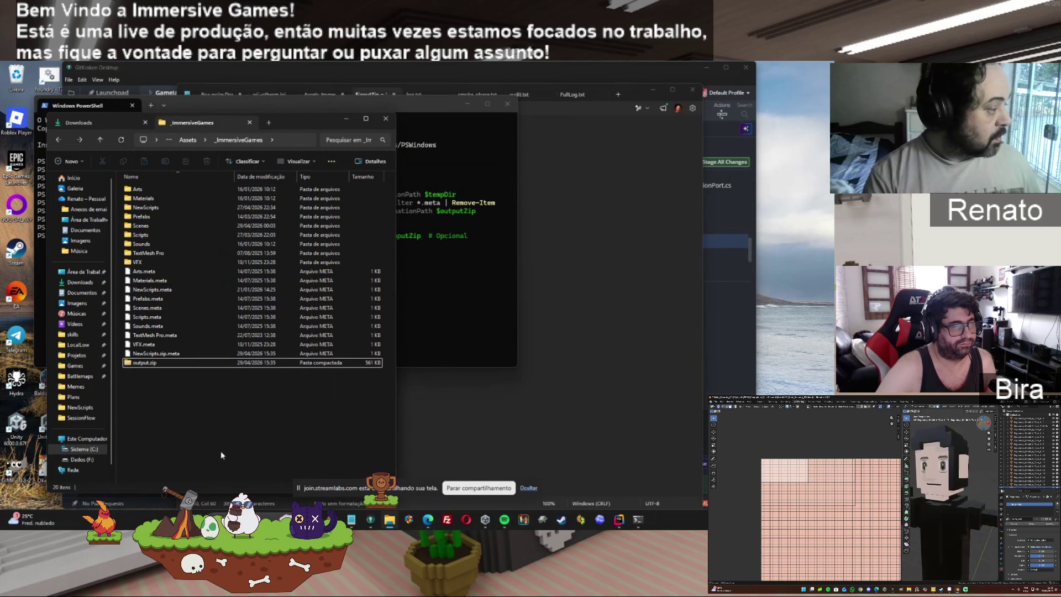
key("Delete")
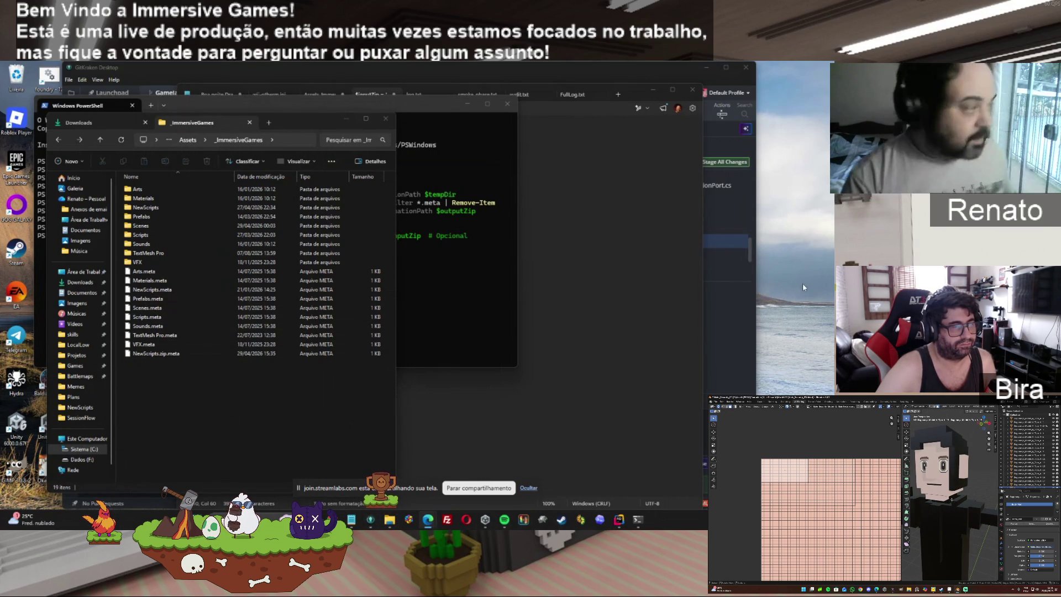
left_click(397, 68)
left_click(509, 125)
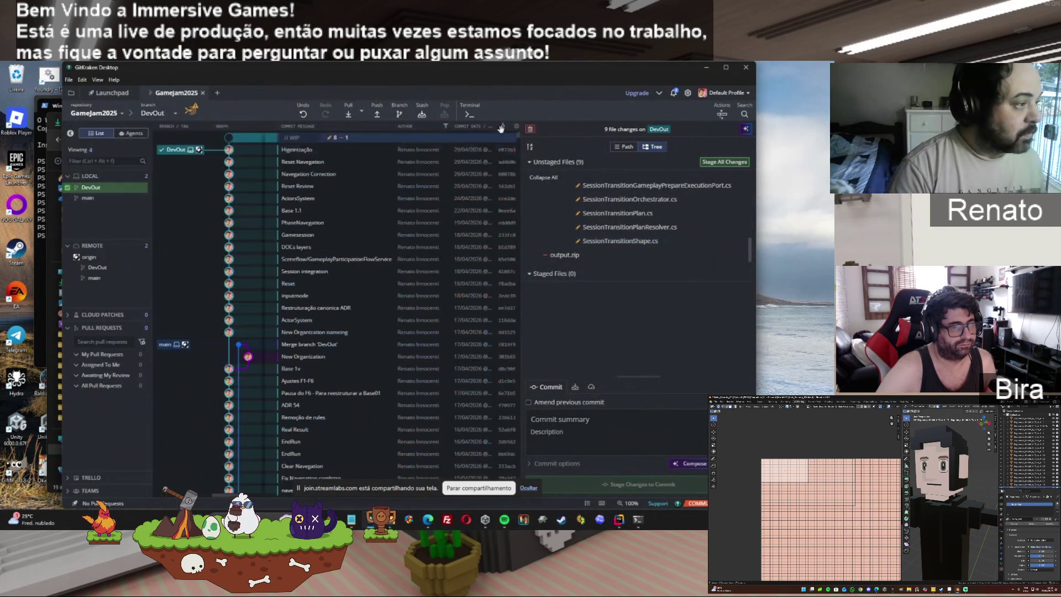
Step: Stage all nine changes, amend the Higeinização commit, cancel the push, and close PowerShell
left_click(722, 162)
left_click(550, 402)
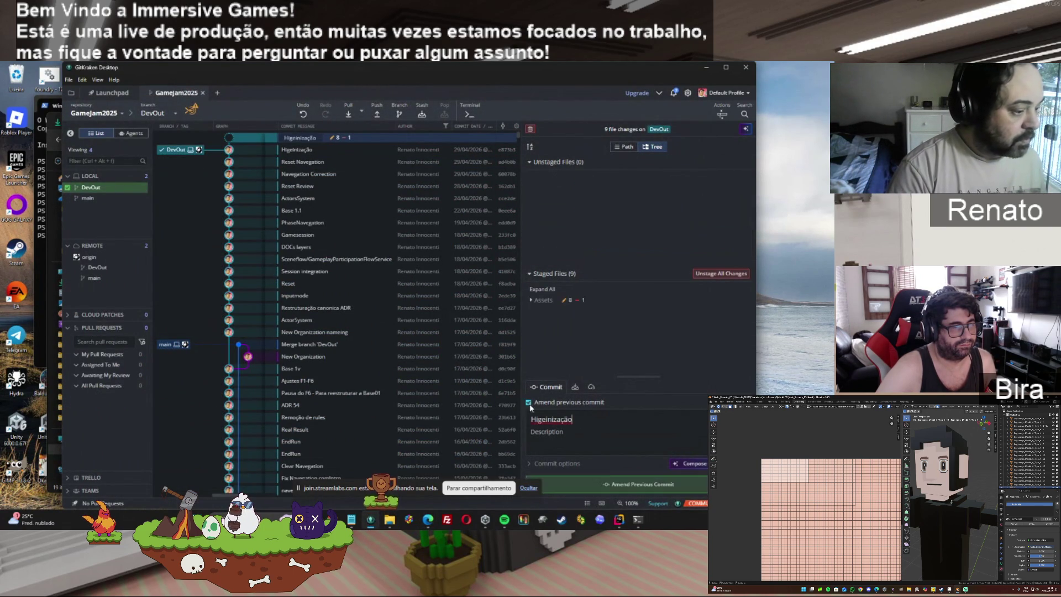
left_click(615, 485)
left_click(377, 114)
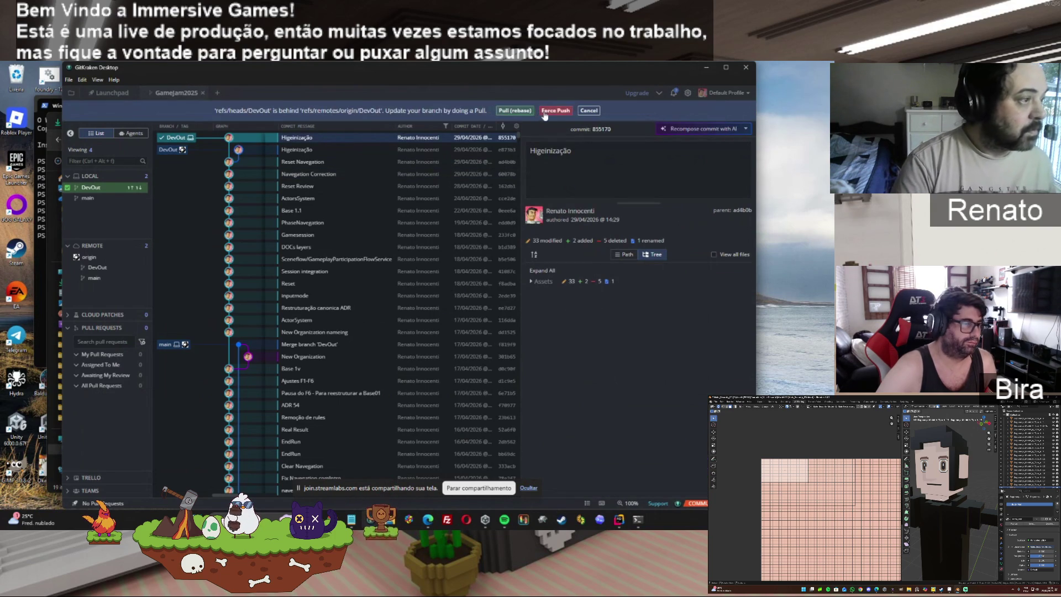
left_click(589, 110)
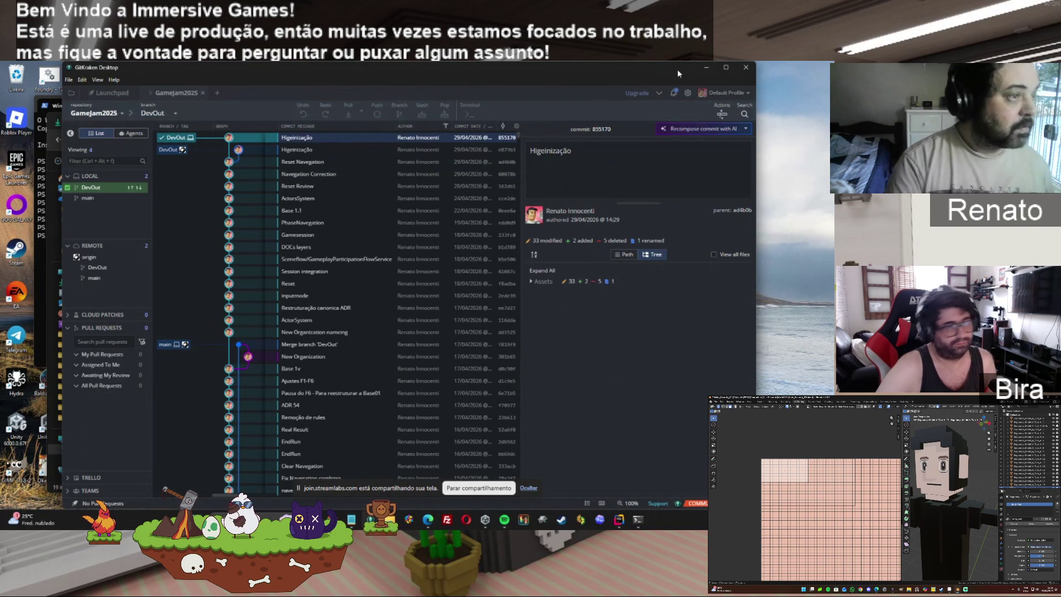
left_click(706, 69)
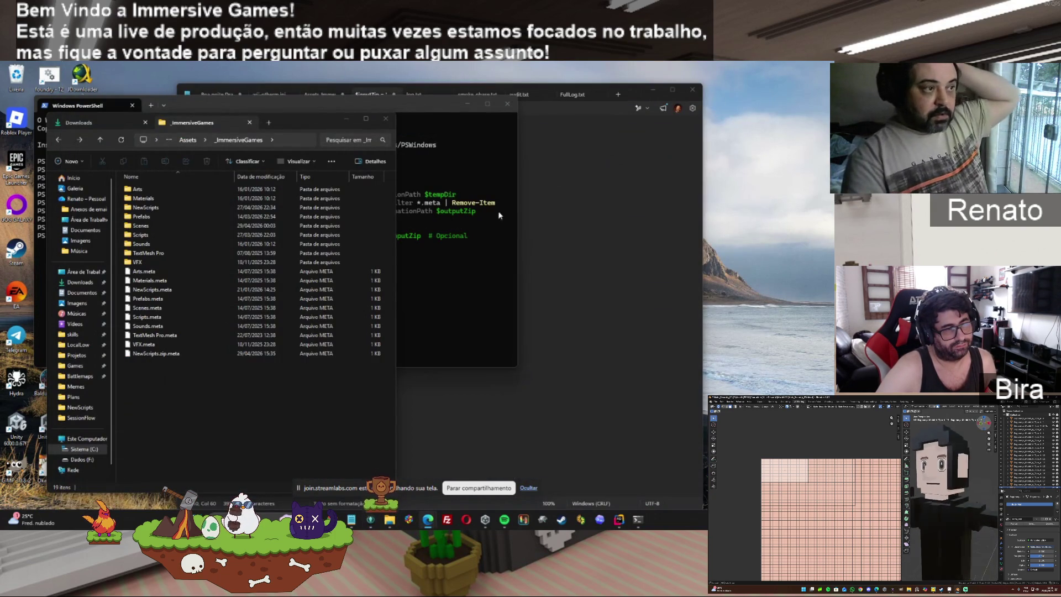
left_click(507, 103)
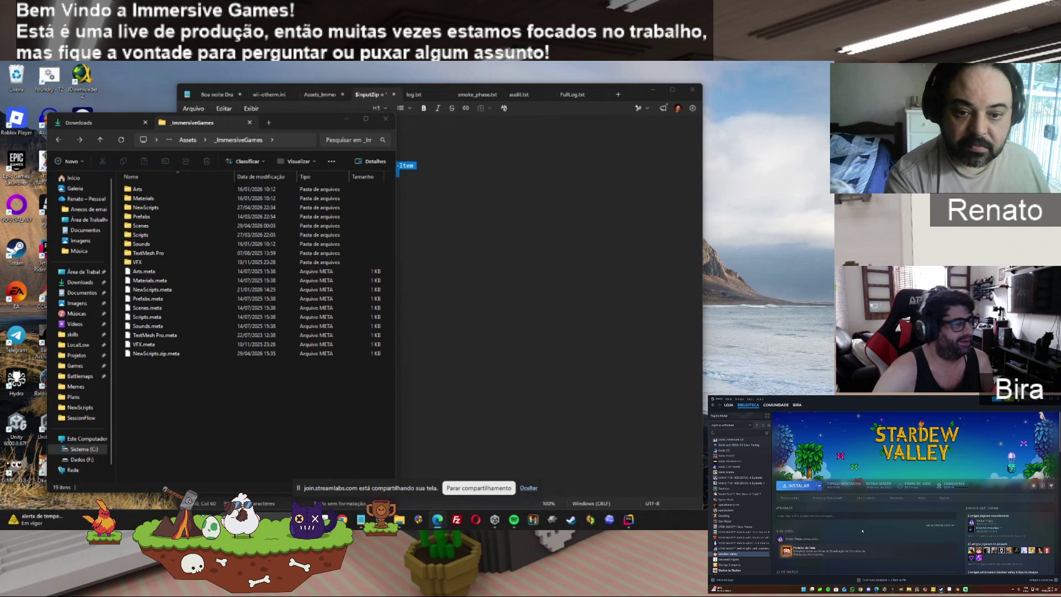
Step: Show Downloads, topped by phase_local_entry_derived_newscripts.tar.gz, a contract .diff and smoke_phase.txt
scroll(862, 531, "down", 10)
scroll(862, 531, "up", 10)
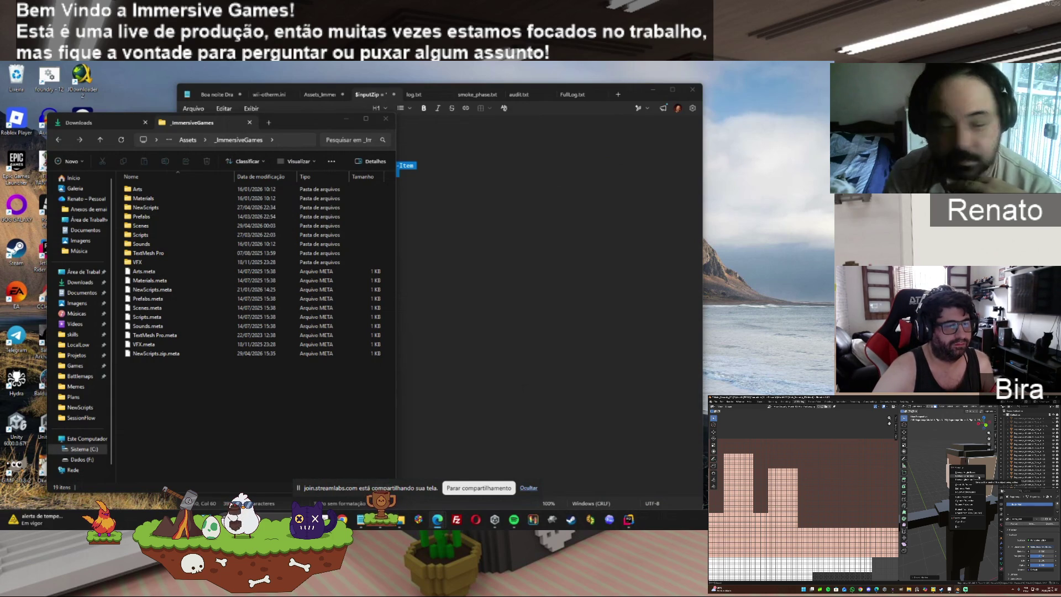
left_click(78, 122)
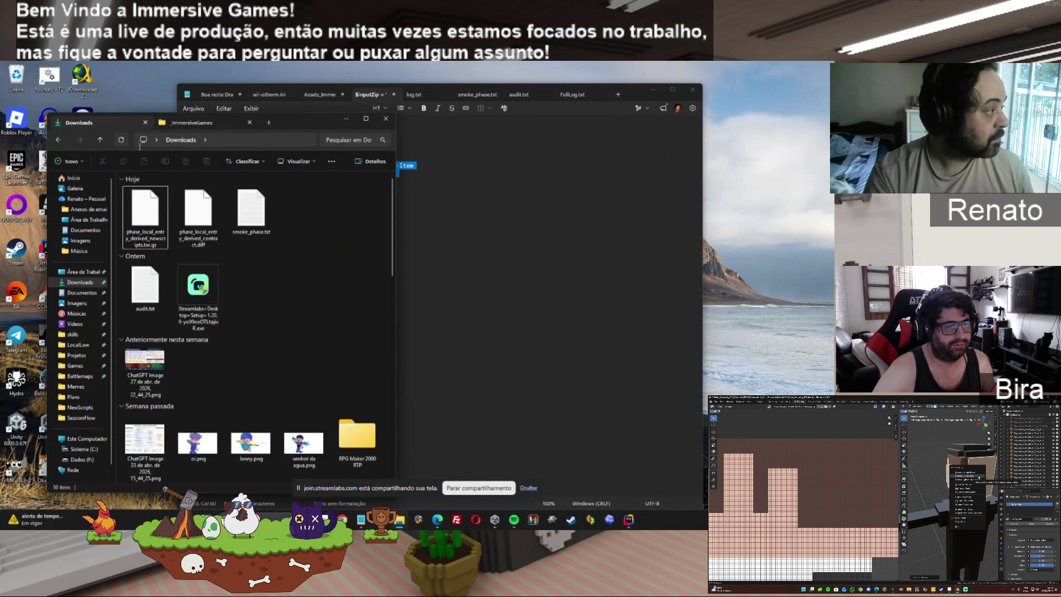
Step: Delete the two outdated patch files from Downloads
left_click(198, 218)
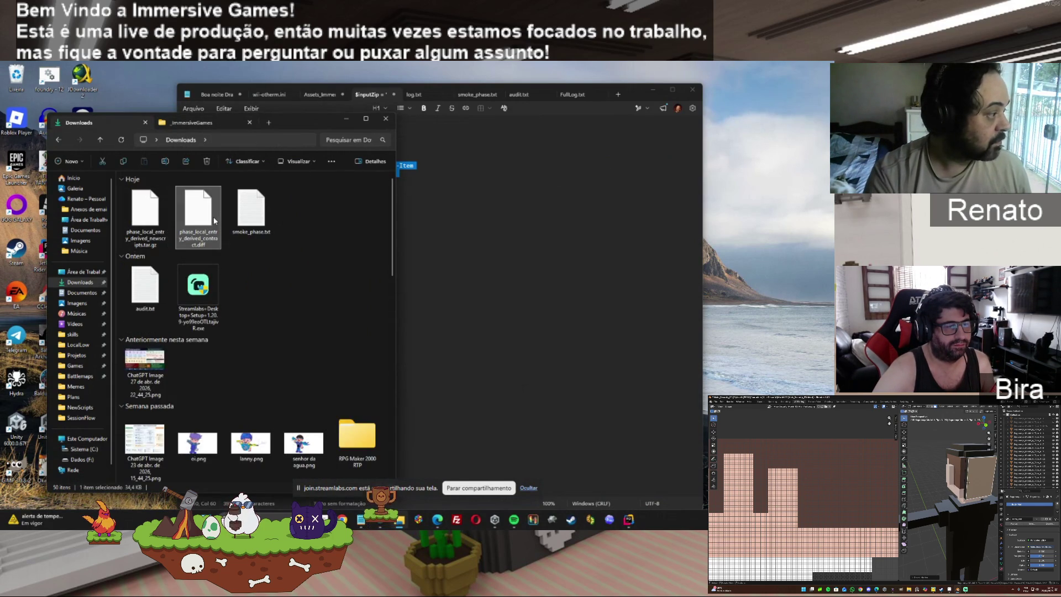
left_click(146, 220, "ctrl")
key("Delete")
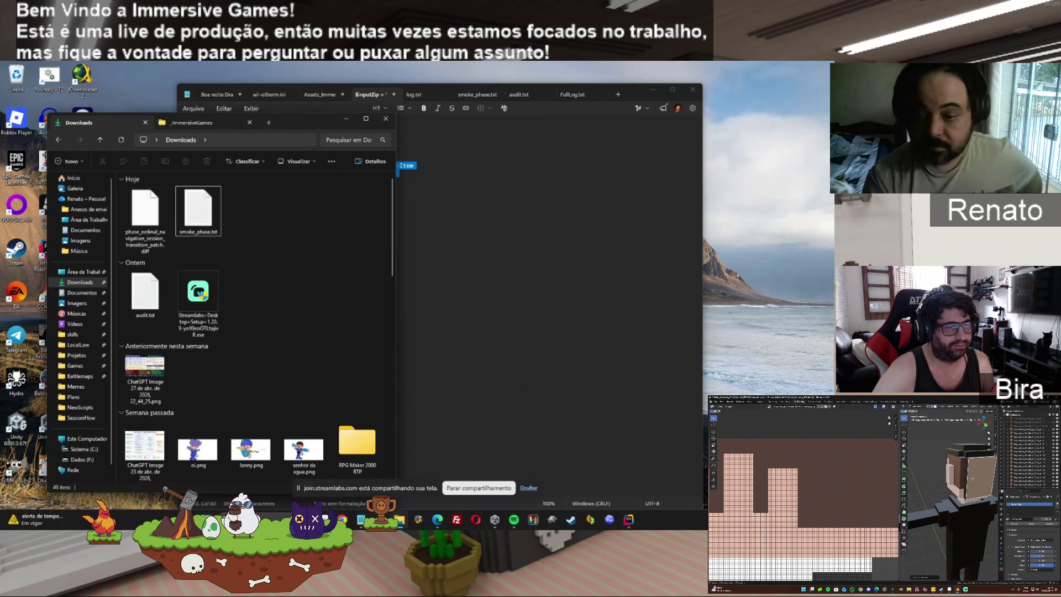
left_click(792, 263)
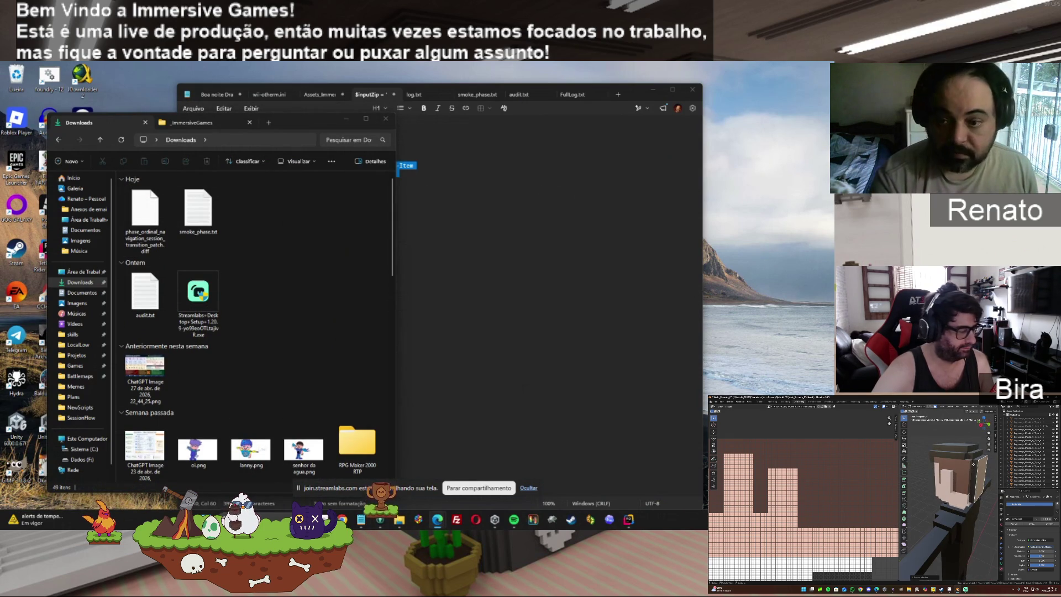
Step: Copy the phase_ordinal_navigation patch's NewScripts contents into _ImmersiveGames\NewScripts, replacing existing files
left_click(144, 219)
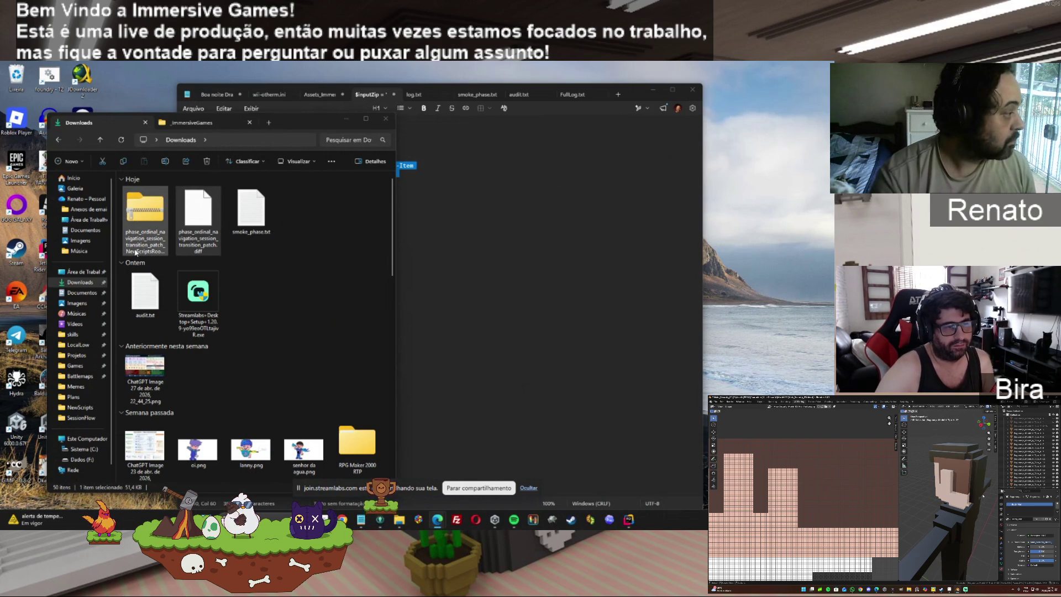
double_click(138, 218)
double_click(138, 189)
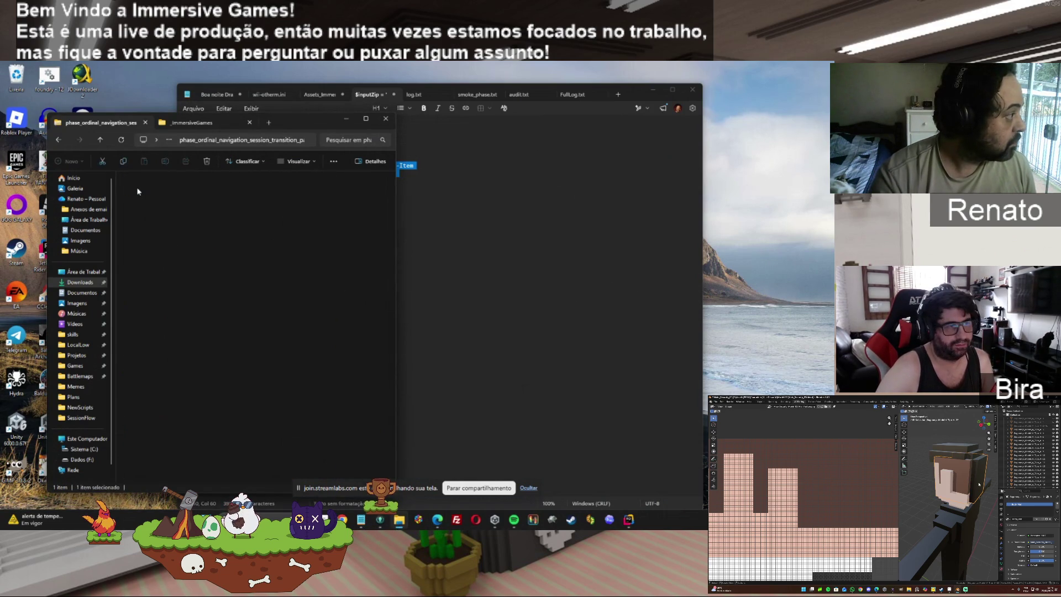
key("ctrl+Tab")
left_click(143, 209)
double_click(143, 213)
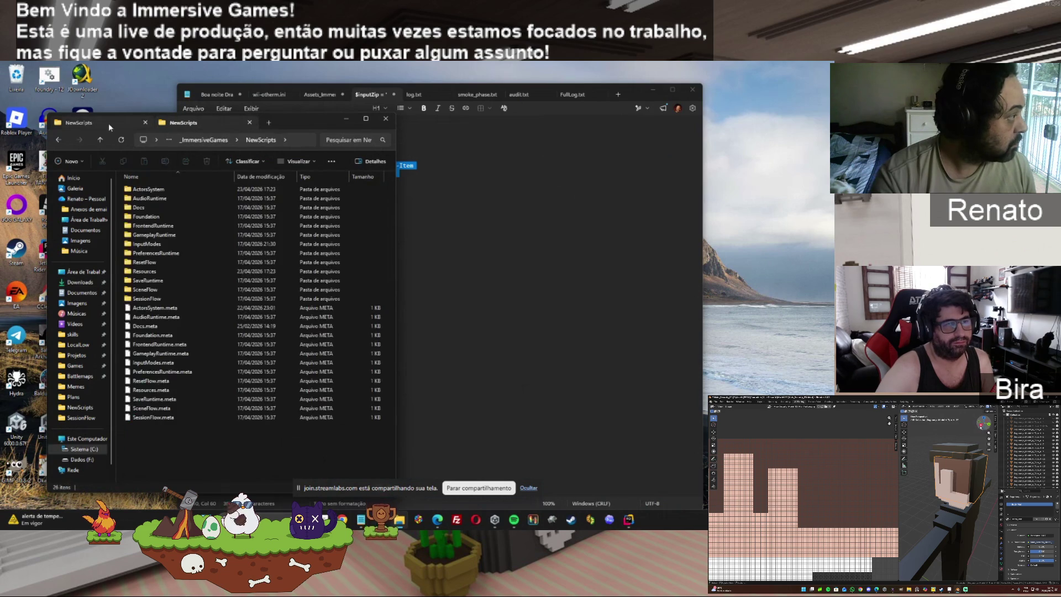
mouse_move(190, 127)
left_mouse_down()
mouse_move(268, 285)
mouse_move(248, 431)
left_mouse_up()
left_click(410, 224)
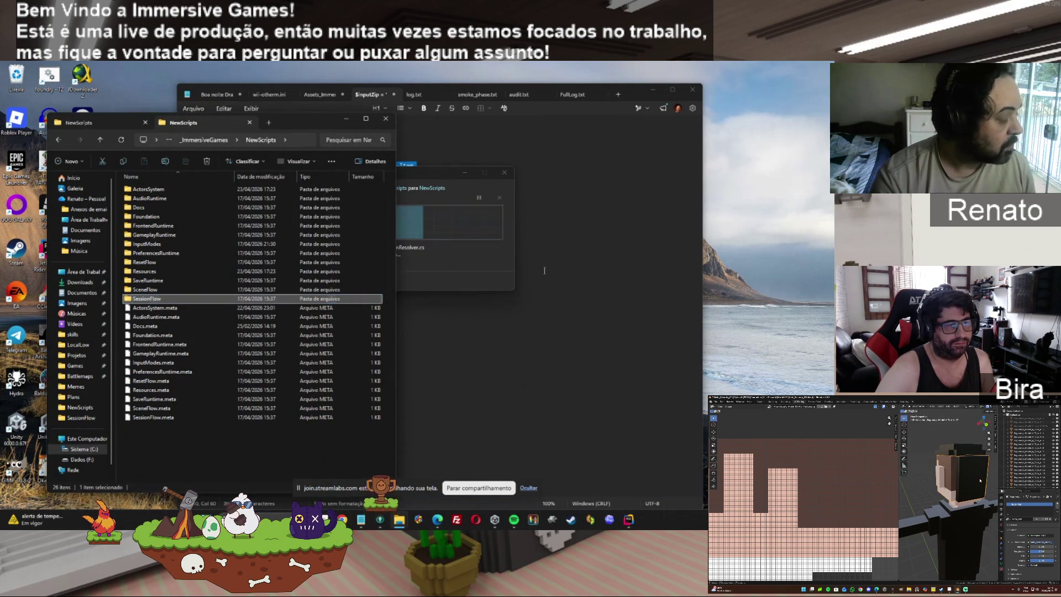
left_click(494, 519)
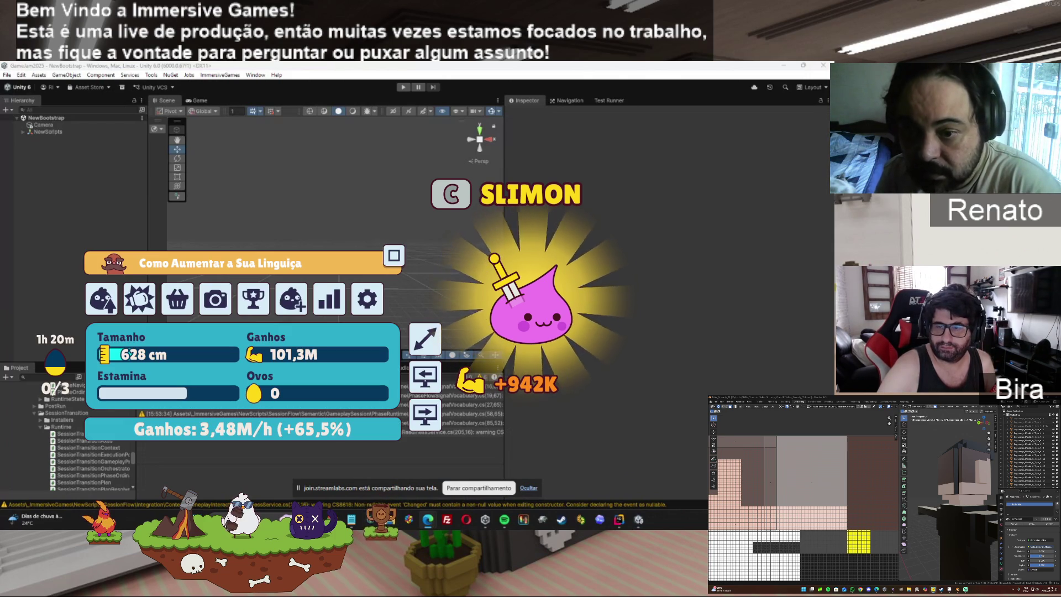
Step: Enter play mode in GameJam2025 to bring up the Phase Navigation QA Mock panel
left_click(399, 87)
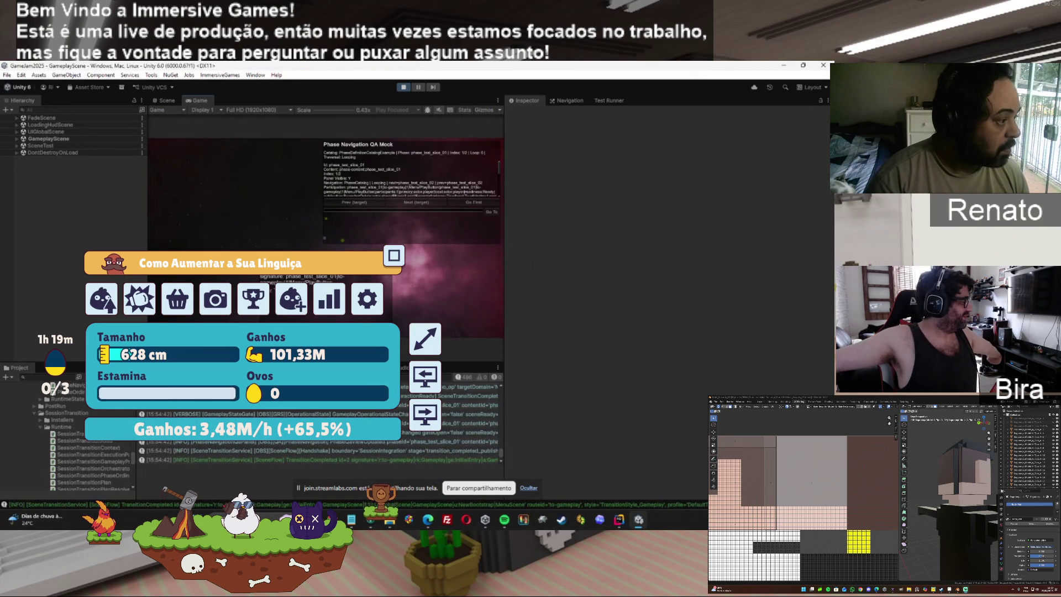
Step: Cycle through the test phases to the second one, force a defeat, and restart
left_click(429, 205)
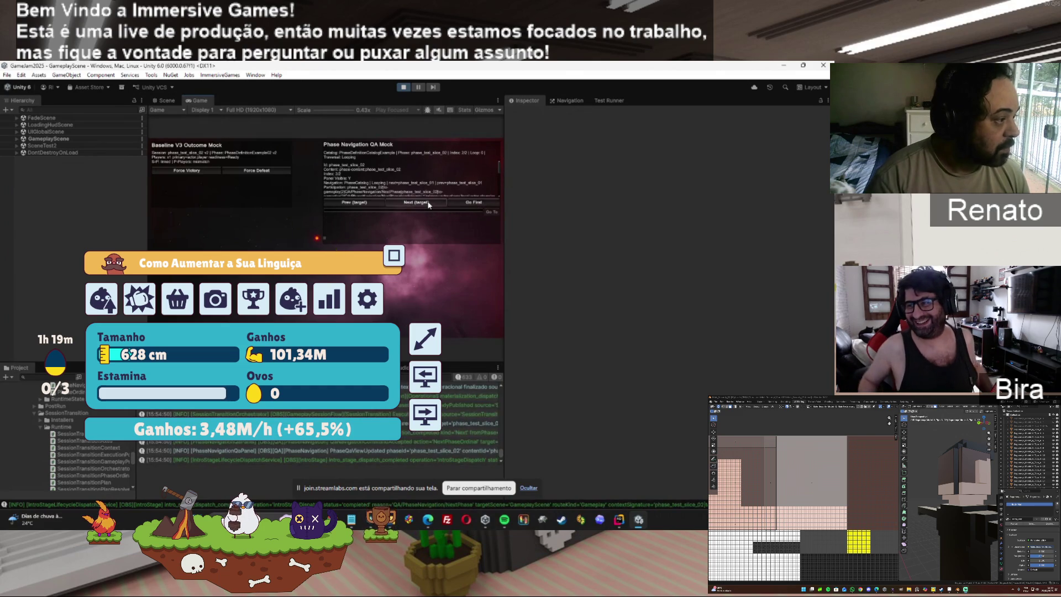
left_click(429, 204)
left_click(418, 204)
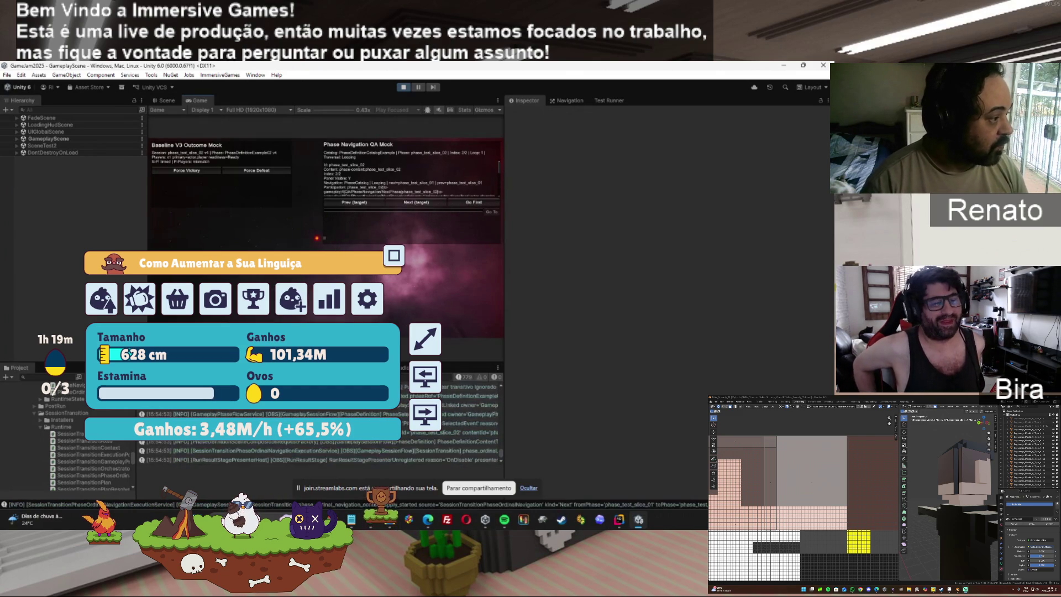
left_click(263, 171)
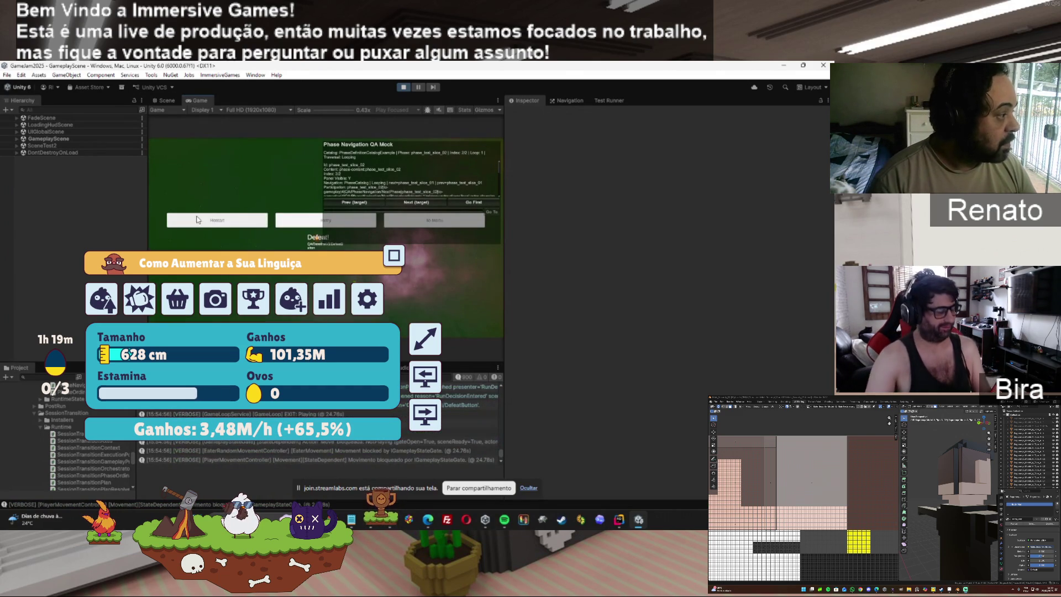
left_click(198, 222)
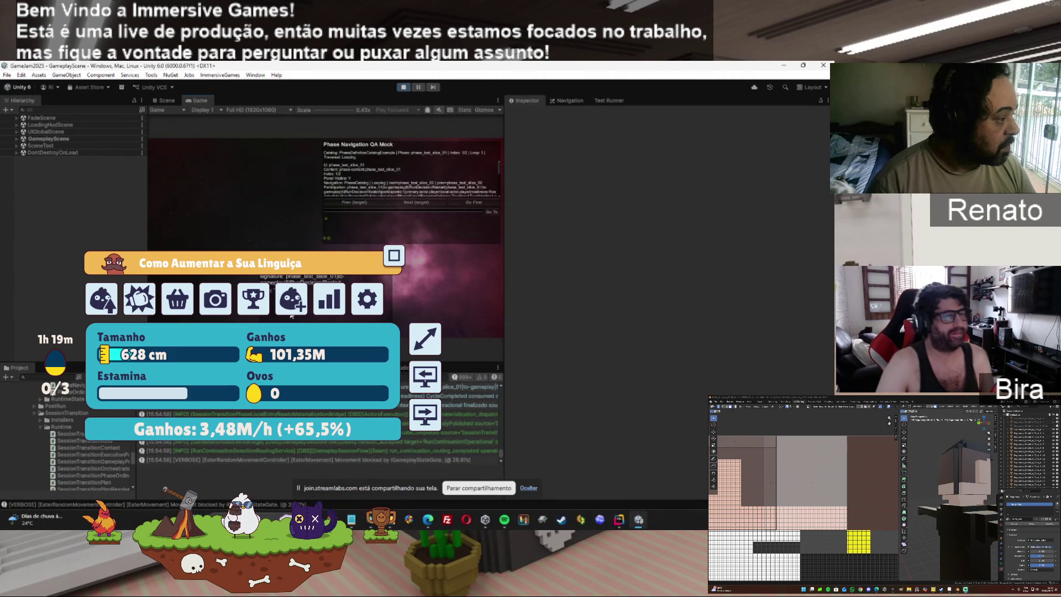
Step: Advance to the second phase again, force repeated defeats, then return to the title menu
left_click(417, 202)
left_click(254, 171)
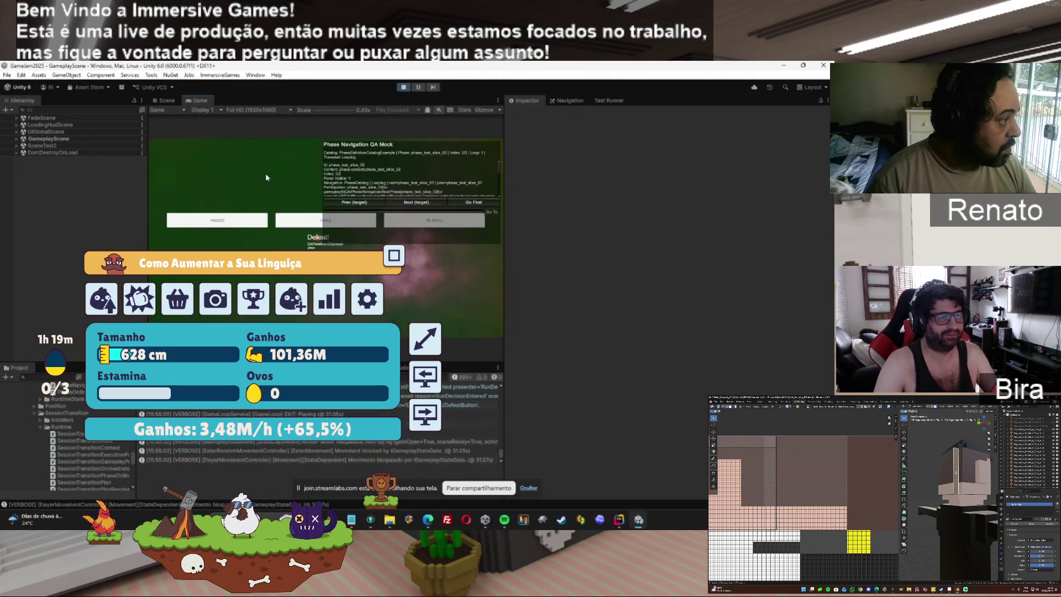
left_click(307, 220)
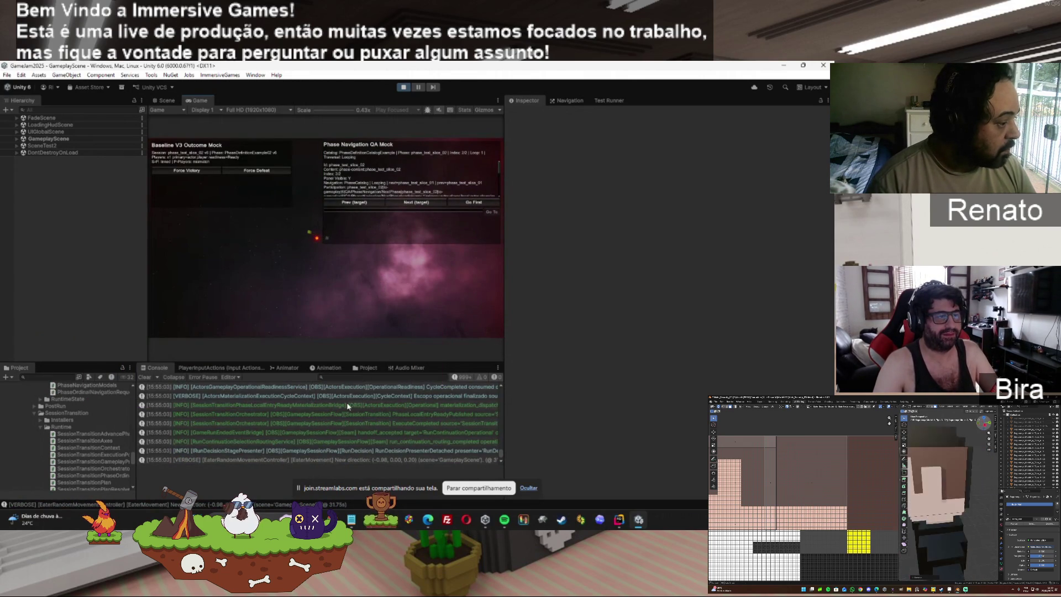
left_click(267, 172)
left_click(437, 219)
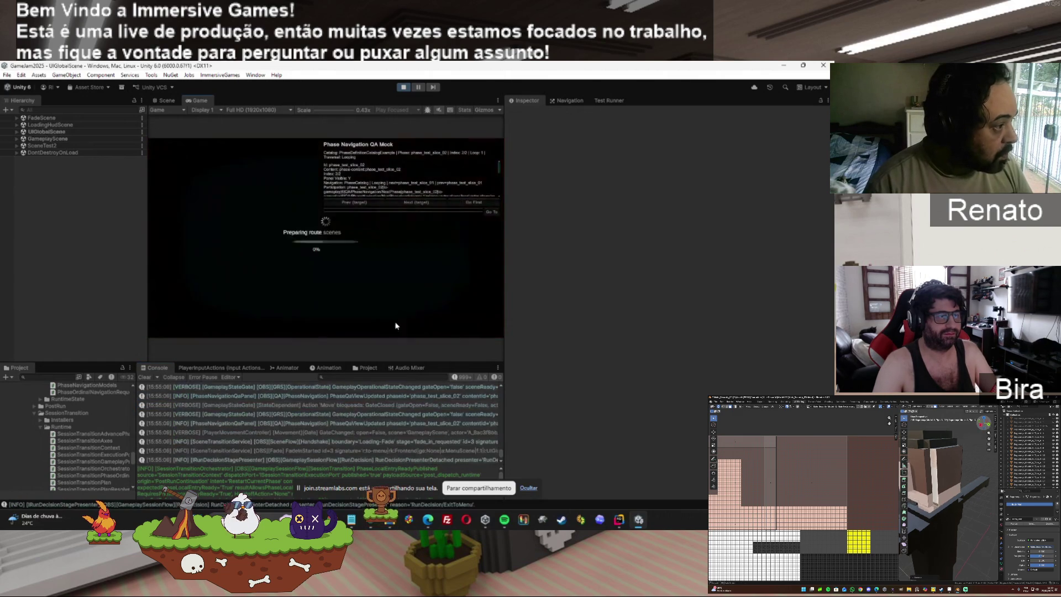
Step: Select all console log entries and stop play mode
left_click(346, 410)
key("ctrl+a")
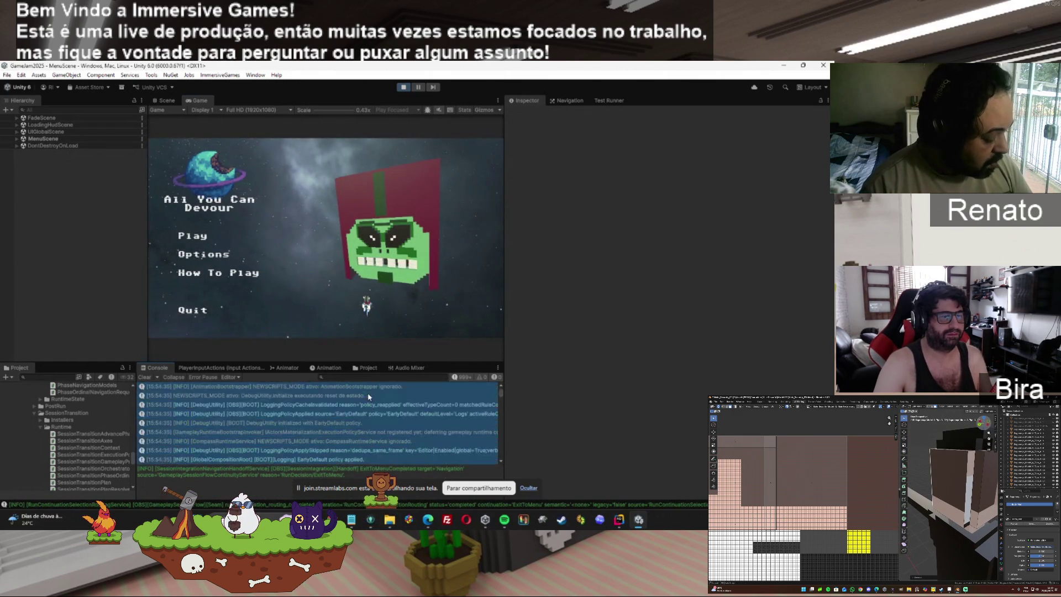
left_click(398, 90)
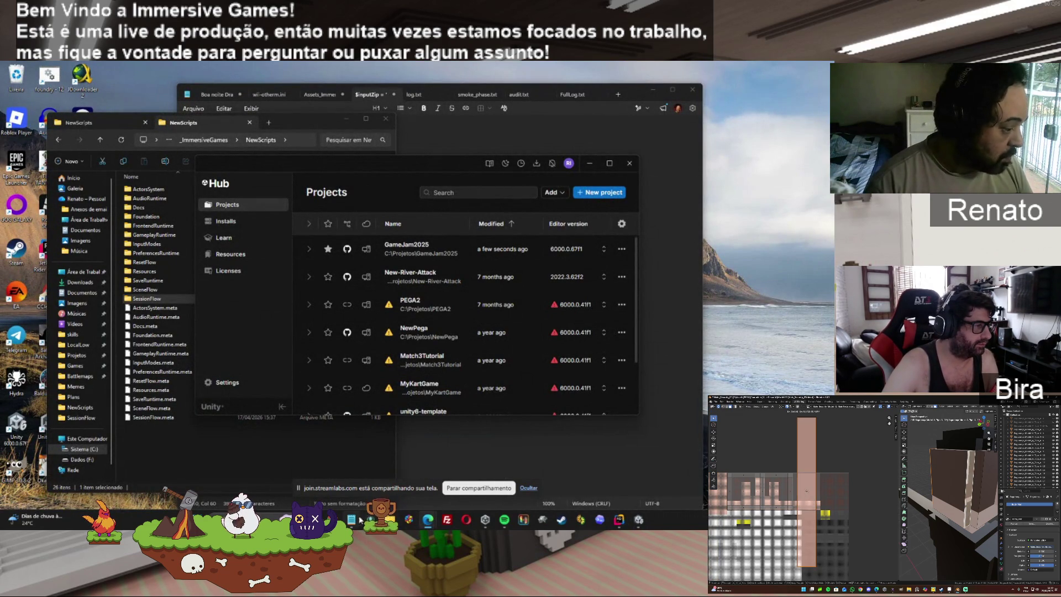
Step: Bring the Notepad archive-cleanup script window to the front from the taskbar
left_click(357, 520)
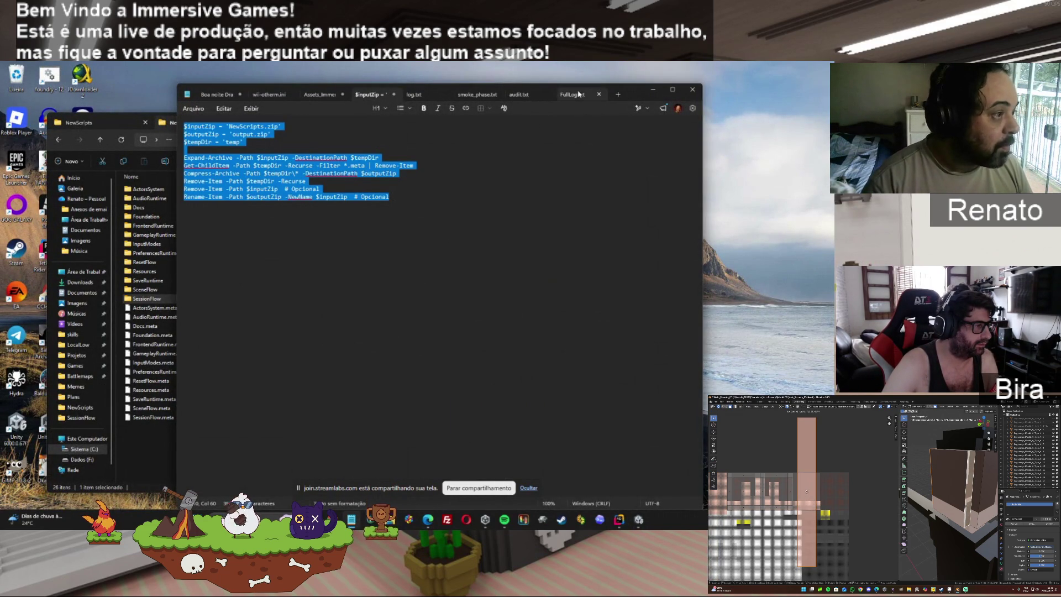